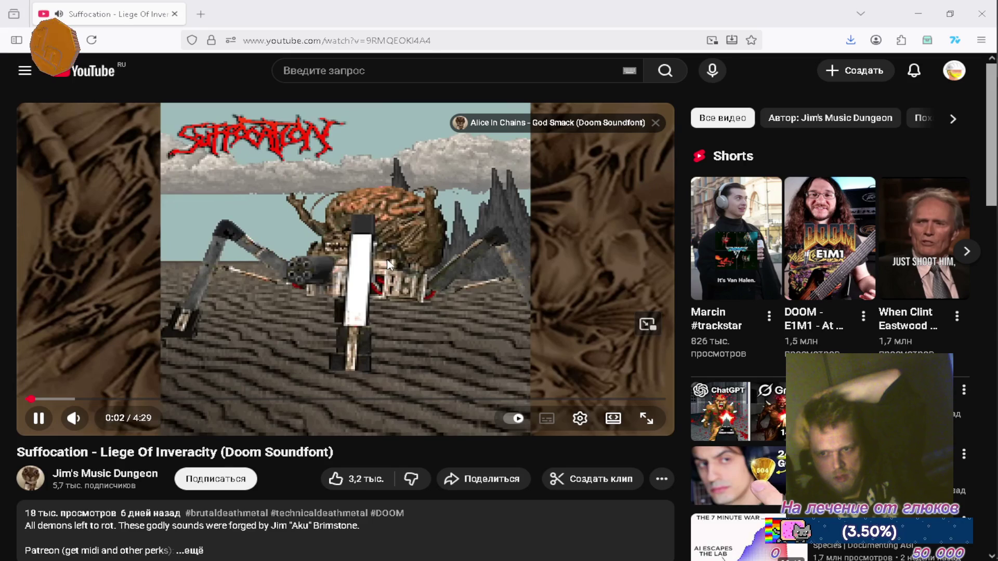
# Step: Pause the Suffocation – Liege Of Inveracity video and minimise Firefox to reveal Unity's chat overlay
pyautogui.click(363, 243)
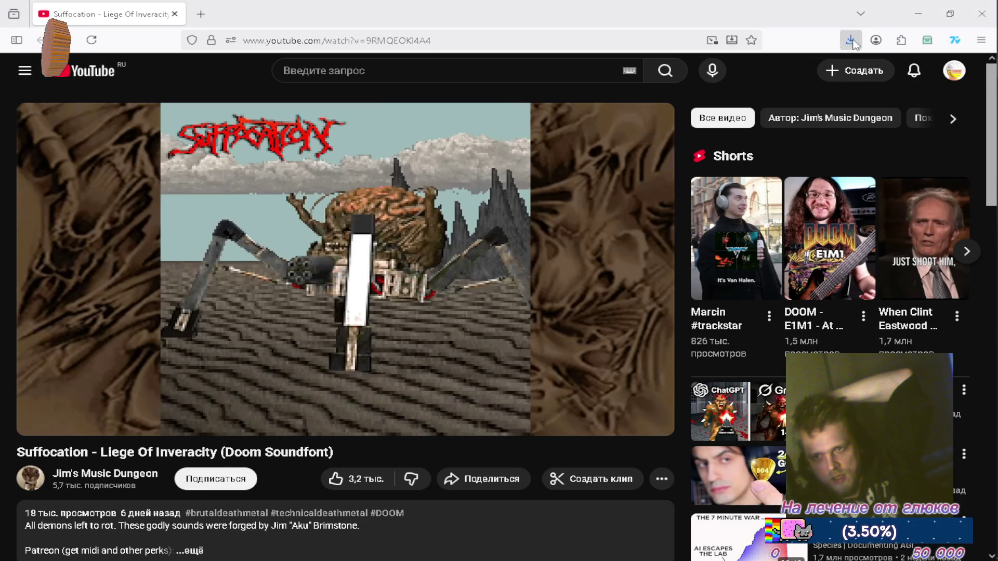
pyautogui.click(919, 20)
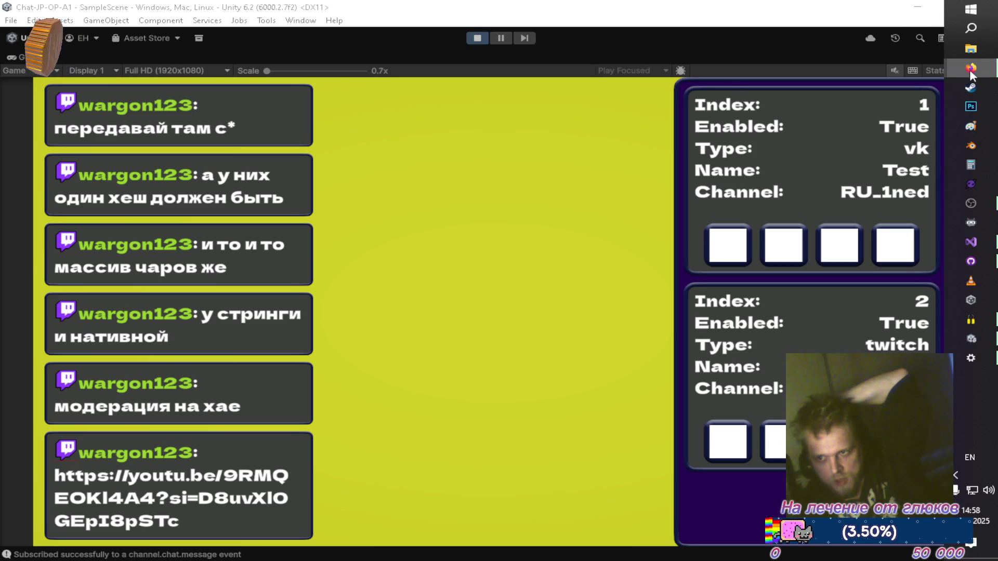
# Step: Bring the 'Gas Tank – YouTube Music' Firefox window in front of the Unity editor
pyautogui.click(971, 68)
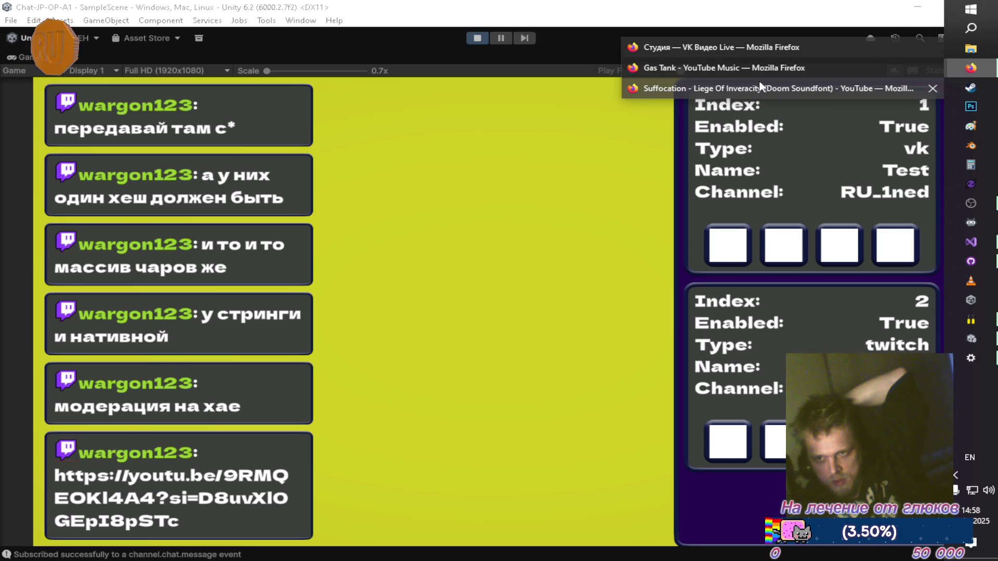
pyautogui.click(740, 65)
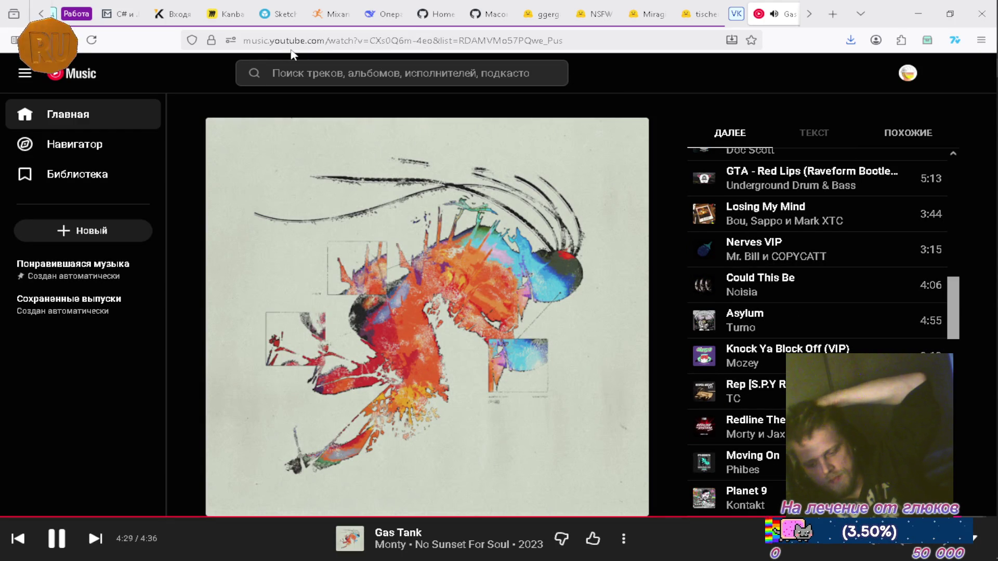
# Step: Switch to the Kanban Framework board and scroll until the Scripts → GAME sketch fills the view
pyautogui.click(228, 15)
pyautogui.scroll(-10, 572, 247)
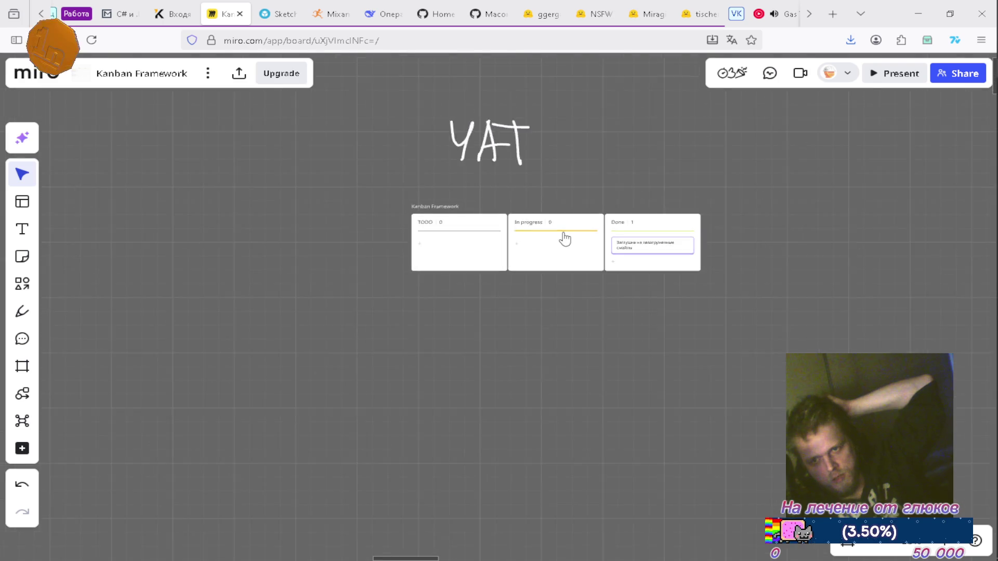
pyautogui.scroll(-10, 696, 403)
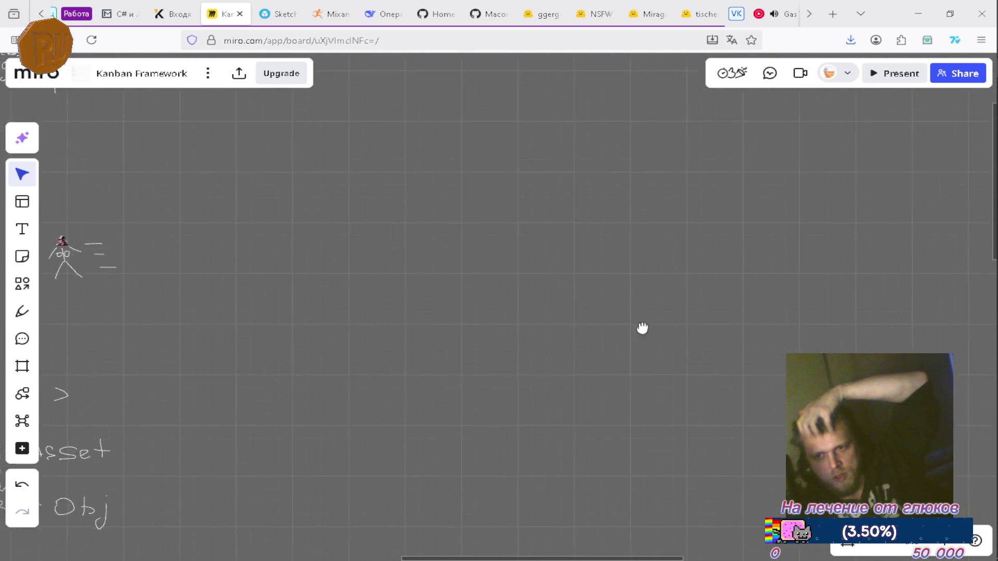
pyautogui.scroll(-10, 654, 265)
pyautogui.hscroll(10, 654, 264)
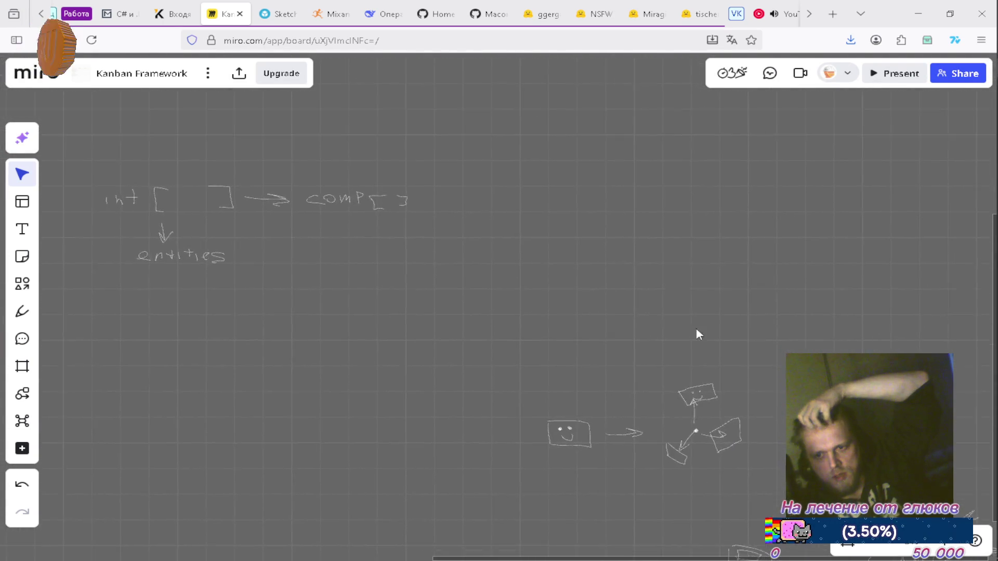
pyautogui.scroll(-2, 693, 263)
pyautogui.scroll(5, 813, 270)
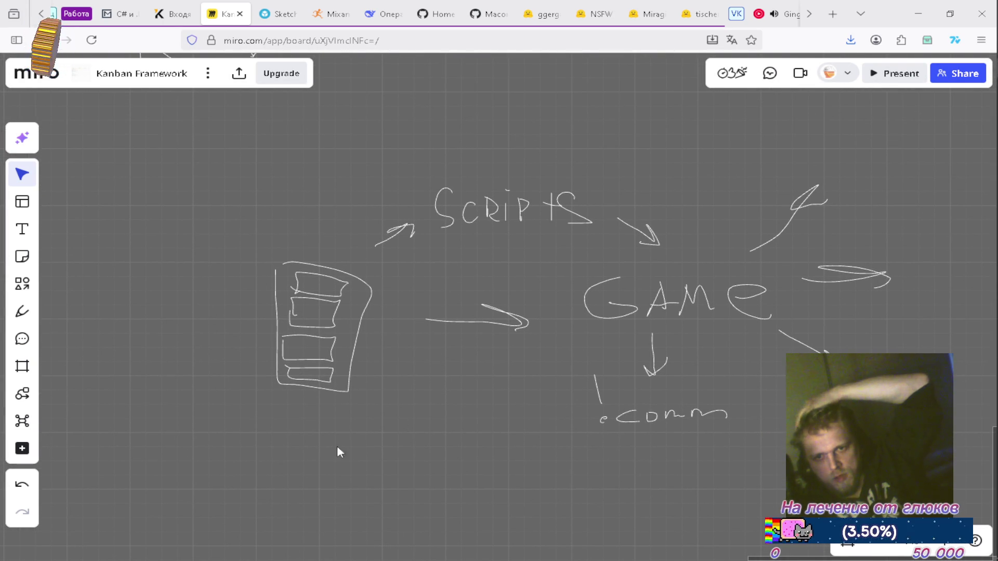
pyautogui.scroll(-1, 312, 257)
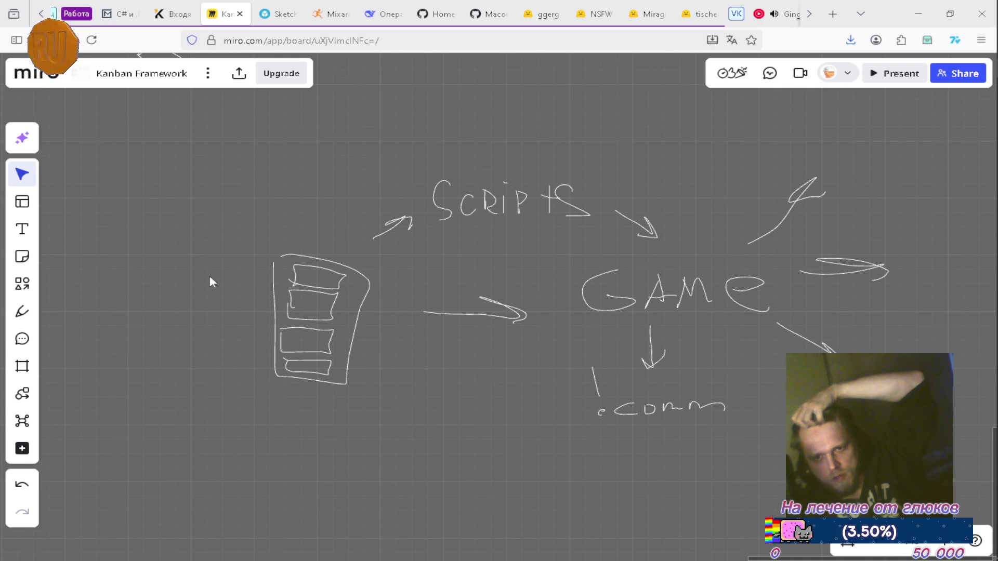
pyautogui.hscroll(4, 503, 313)
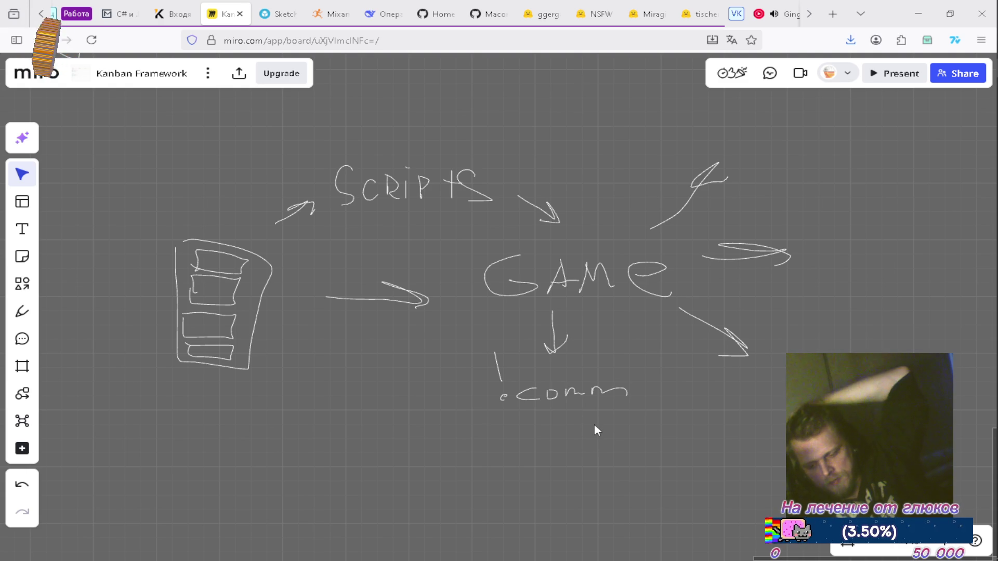
pyautogui.scroll(-1, 619, 436)
pyautogui.hscroll(-2, 291, 271)
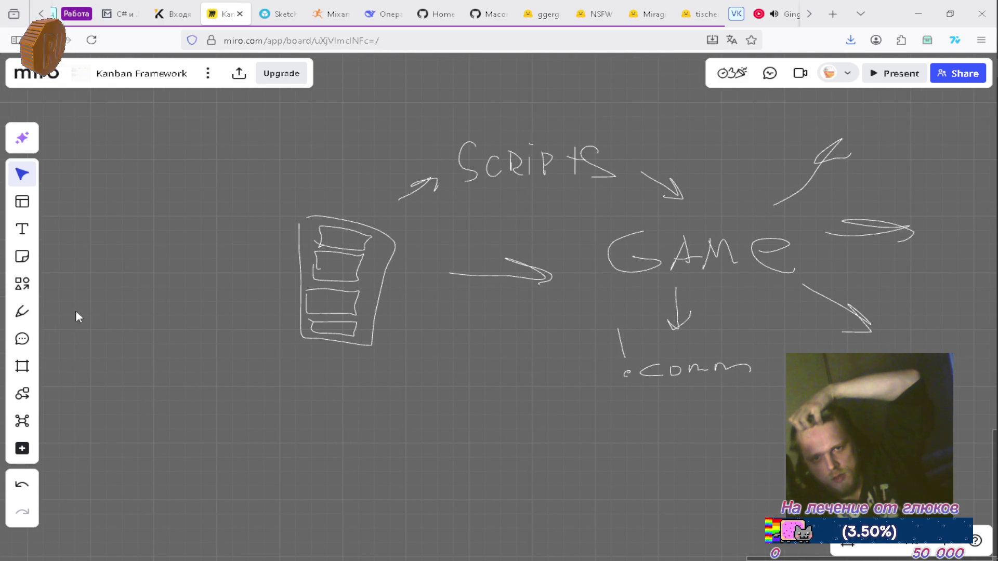
pyautogui.click(22, 311)
# Step: Hand-draw the word PACK beneath the box sketch on the left of the diagram
pyautogui.moveTo(564, 375); pyautogui.dragTo(571, 363)
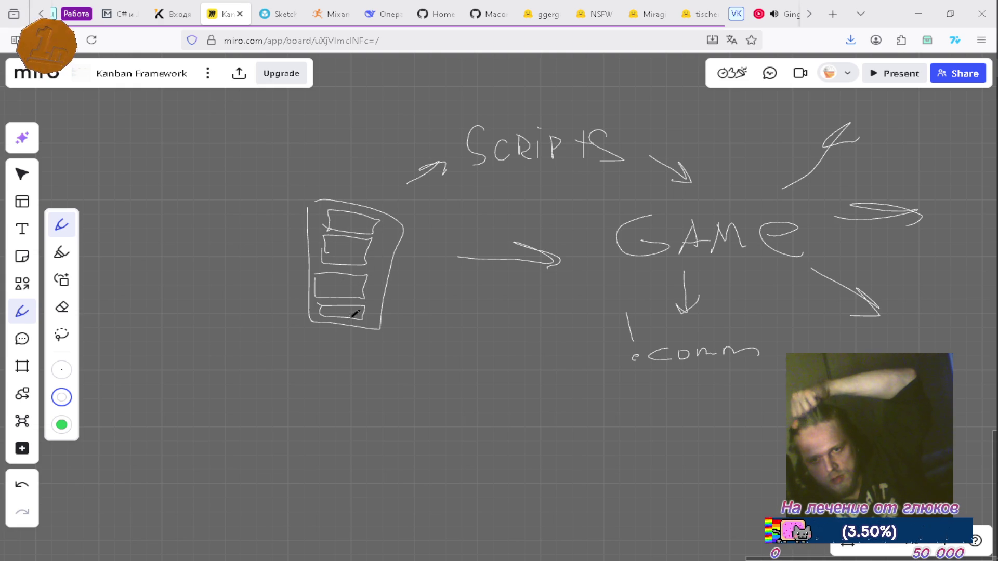
pyautogui.moveTo(305, 348)
pyautogui.mouseDown()
pyautogui.moveTo(305, 372)
pyautogui.moveTo(307, 356)
pyautogui.moveTo(355, 363)
pyautogui.mouseUp()
pyautogui.moveTo(368, 343); pyautogui.dragTo(385, 374)
pyautogui.moveTo(448, 352)
pyautogui.mouseDown()
pyautogui.moveTo(397, 342)
pyautogui.moveTo(377, 315)
pyautogui.moveTo(370, 340)
pyautogui.mouseUp()
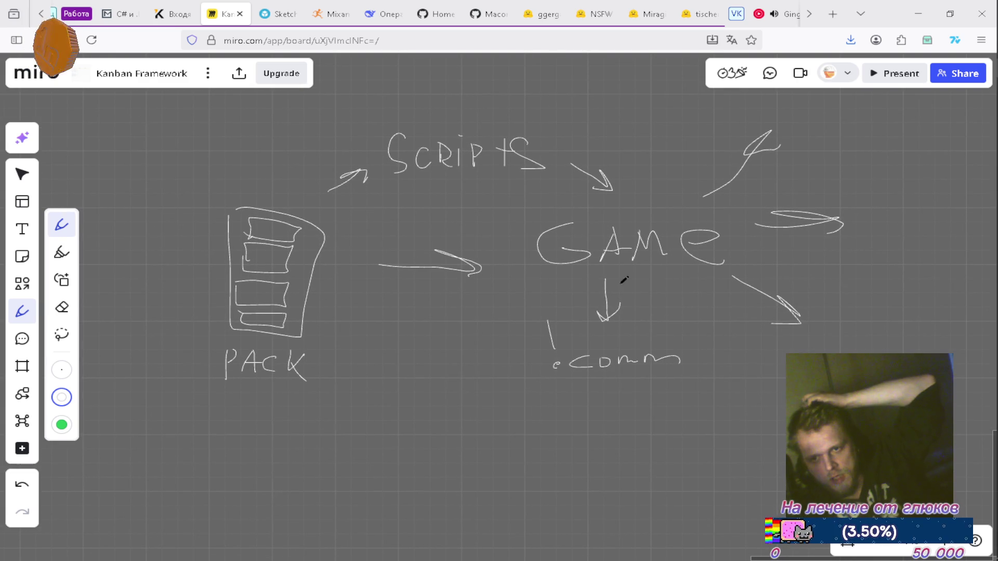
# Step: Pan the board around the GAME area, then bring Visual Studio with MultiChat.cs forward
pyautogui.moveTo(717, 301); pyautogui.dragTo(653, 314)
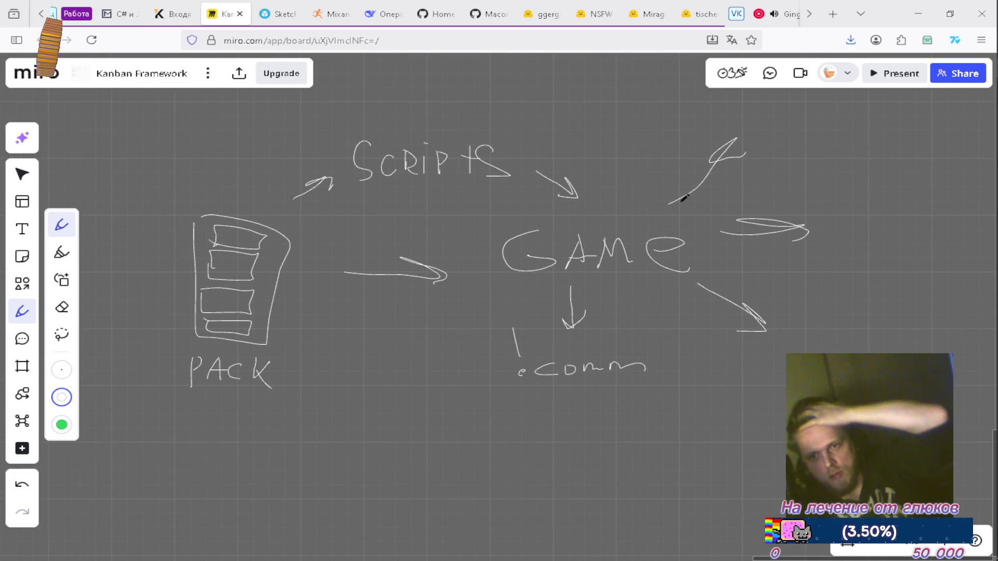
pyautogui.moveTo(784, 163); pyautogui.dragTo(737, 184)
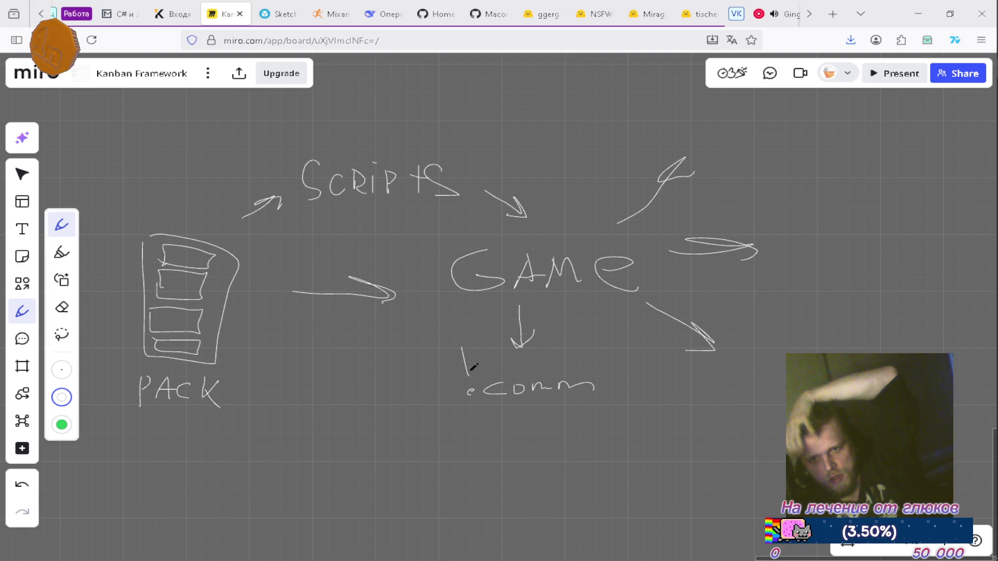
pyautogui.hscroll(-2, 449, 250)
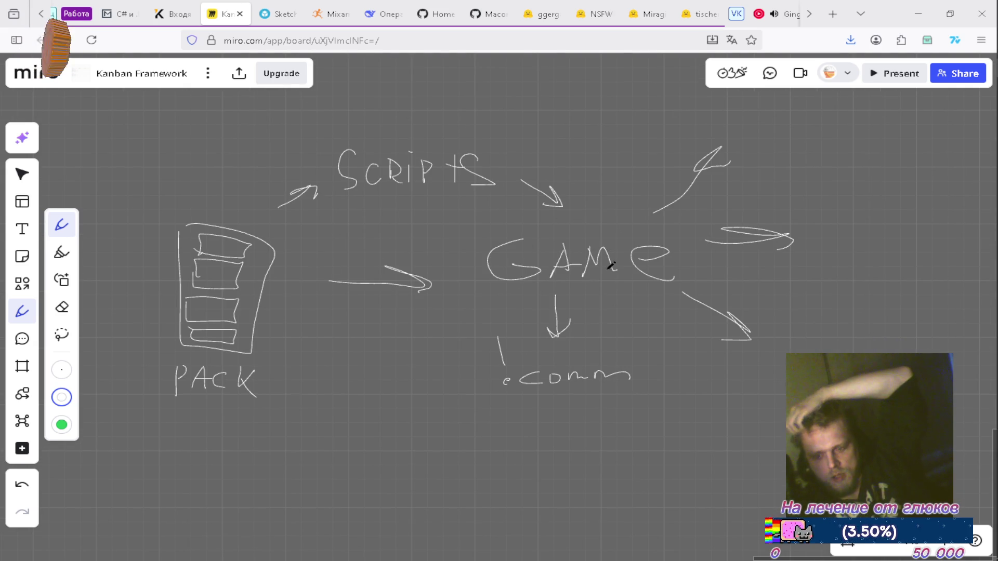
pyautogui.hscroll(3, 702, 294)
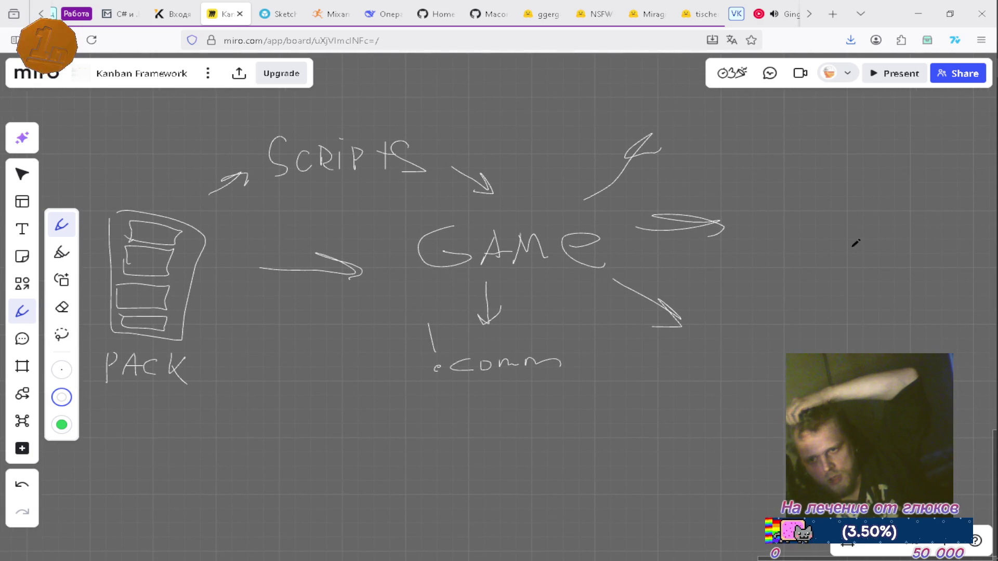
pyautogui.hscroll(6, 673, 270)
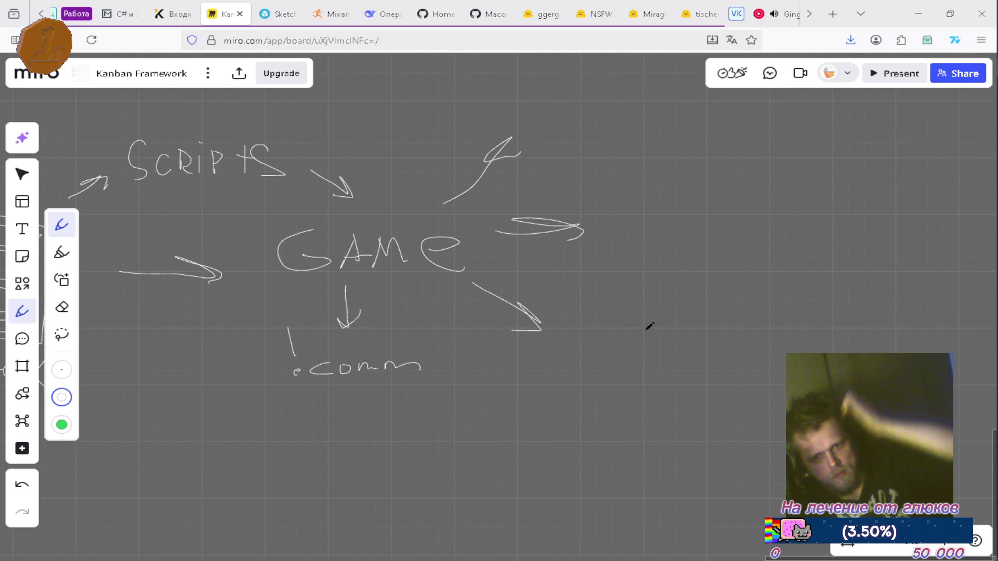
pyautogui.hscroll(-3, 617, 302)
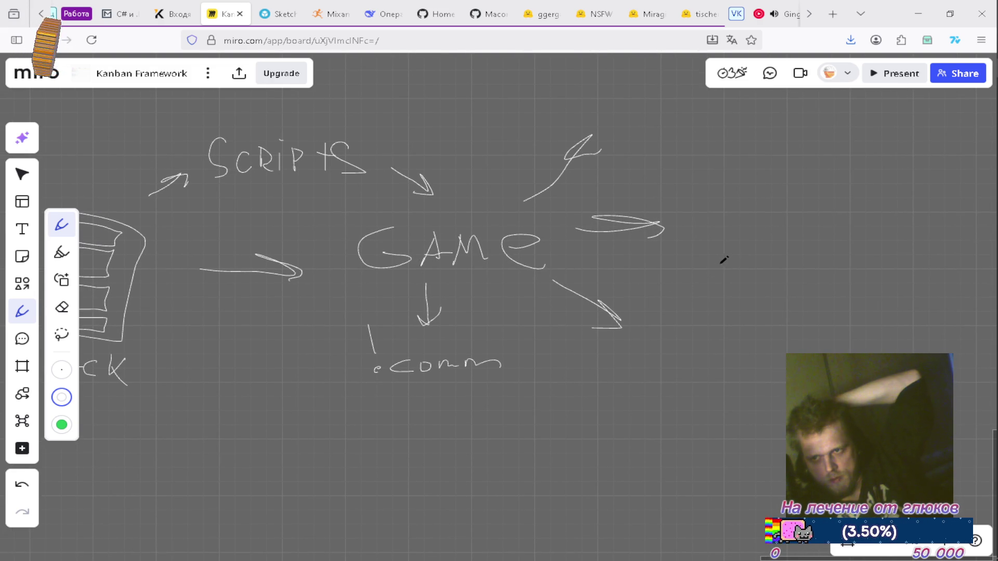
pyautogui.click(982, 243)
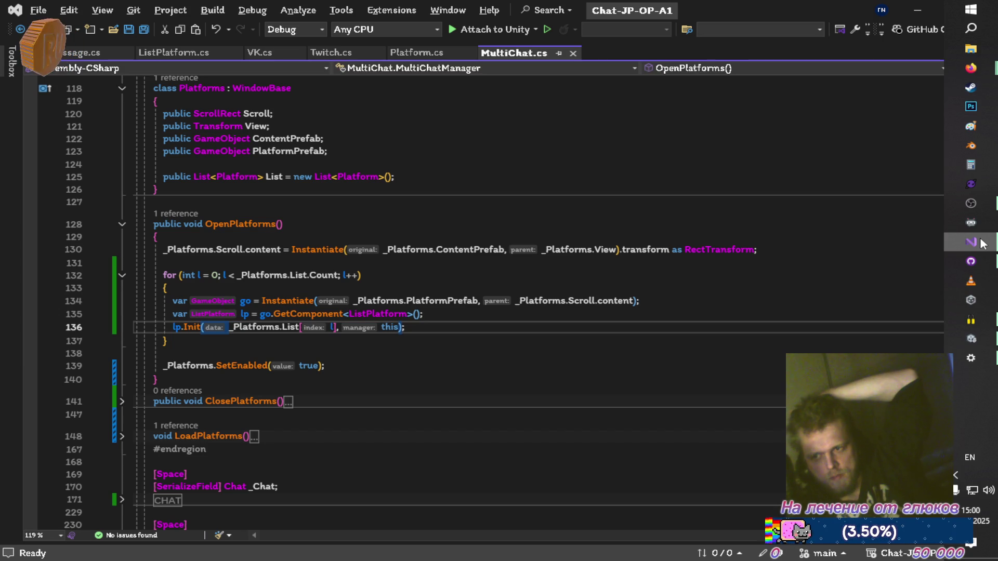
pyautogui.click(981, 244)
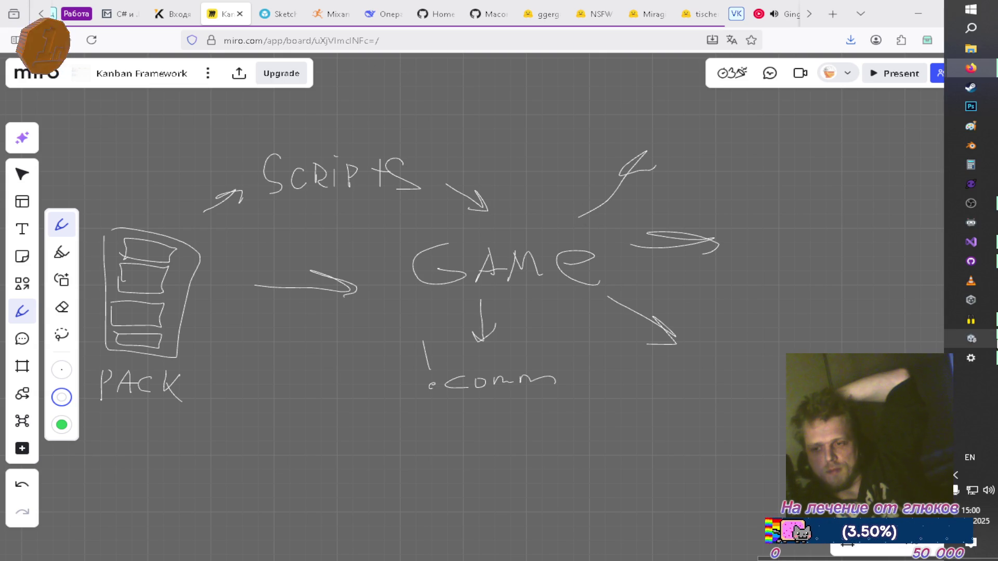
pyautogui.click(970, 338)
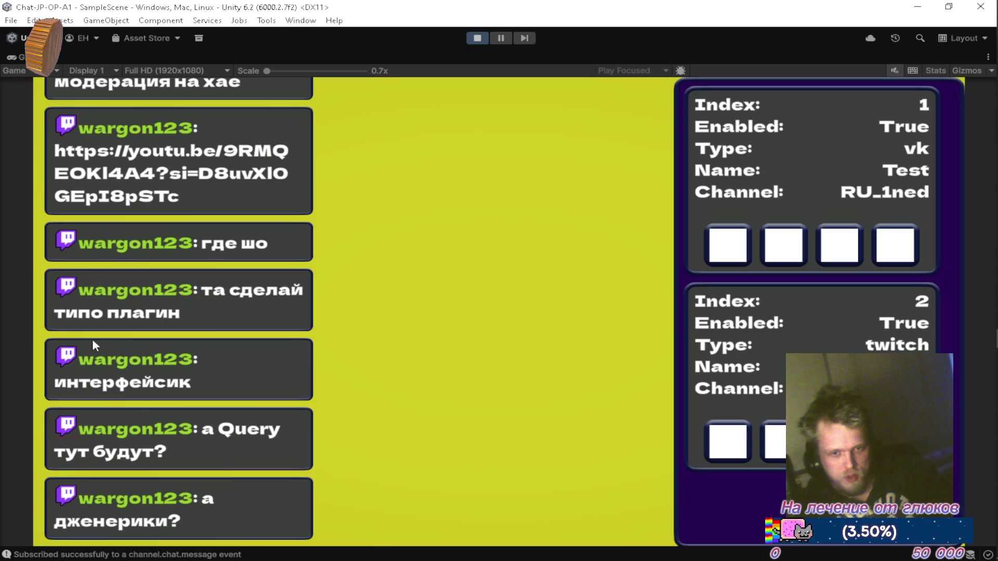
# Step: Un-maximise the Game view to restore the Hierarchy, Scene view and Console panels
pyautogui.hotkey('shift', 'space')
pyautogui.moveTo(375, 242)
pyautogui.mouseDown()
pyautogui.moveTo(401, 185)
pyautogui.moveTo(371, 197)
pyautogui.mouseUp()
pyautogui.scroll(10, 371, 198)
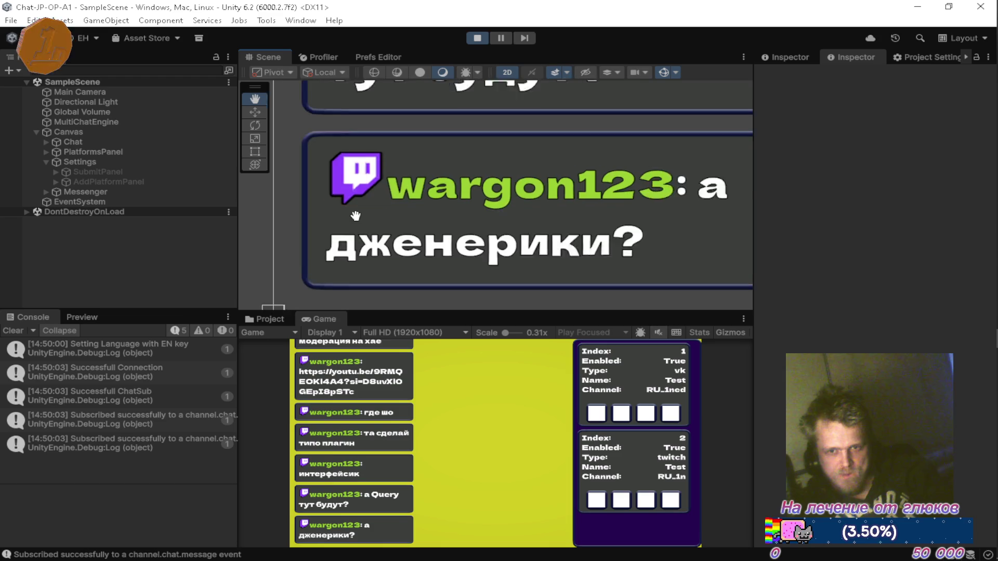
pyautogui.scroll(8, 370, 196)
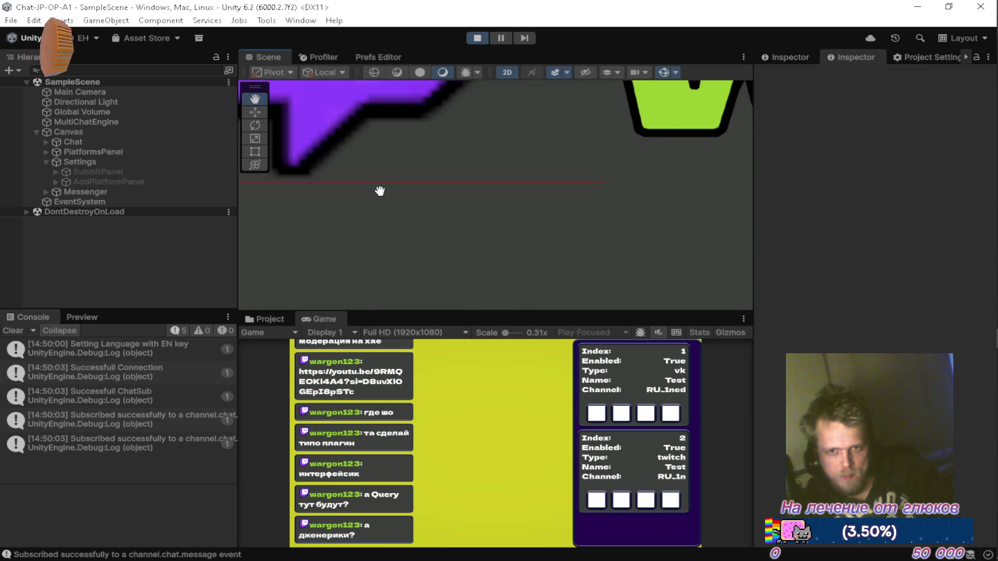
pyautogui.scroll(8, 416, 177)
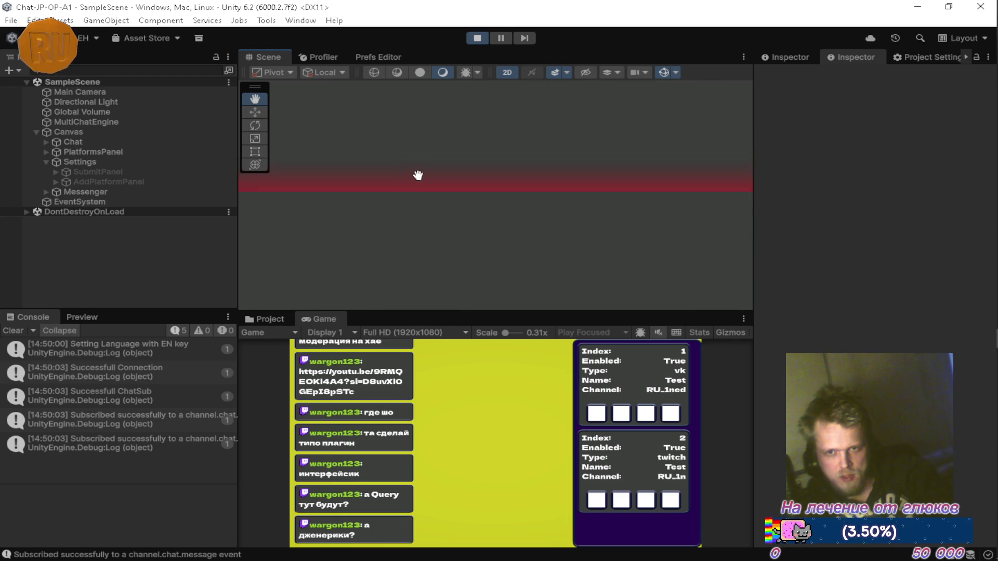
pyautogui.moveTo(421, 177)
pyautogui.mouseDown()
pyautogui.moveTo(439, 165)
pyautogui.moveTo(477, 238)
pyautogui.moveTo(478, 227)
pyautogui.mouseUp()
pyautogui.scroll(-6, 478, 221)
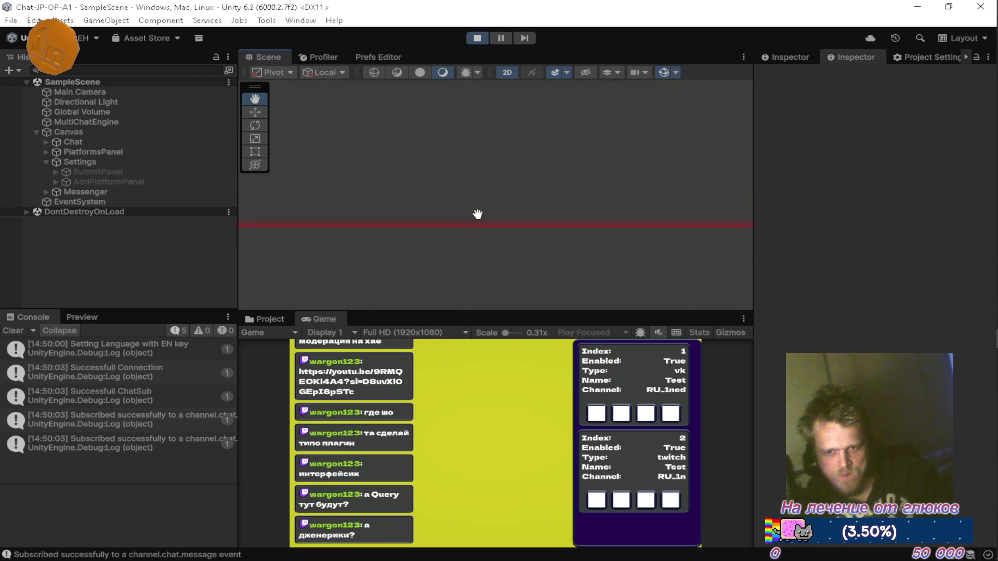
pyautogui.scroll(-8, 479, 218)
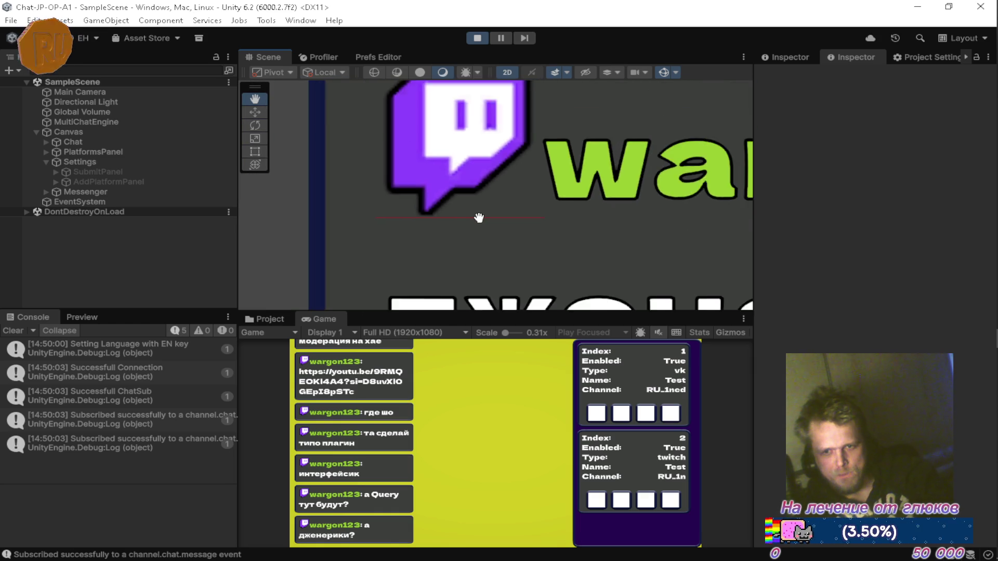
pyautogui.scroll(-2, 478, 217)
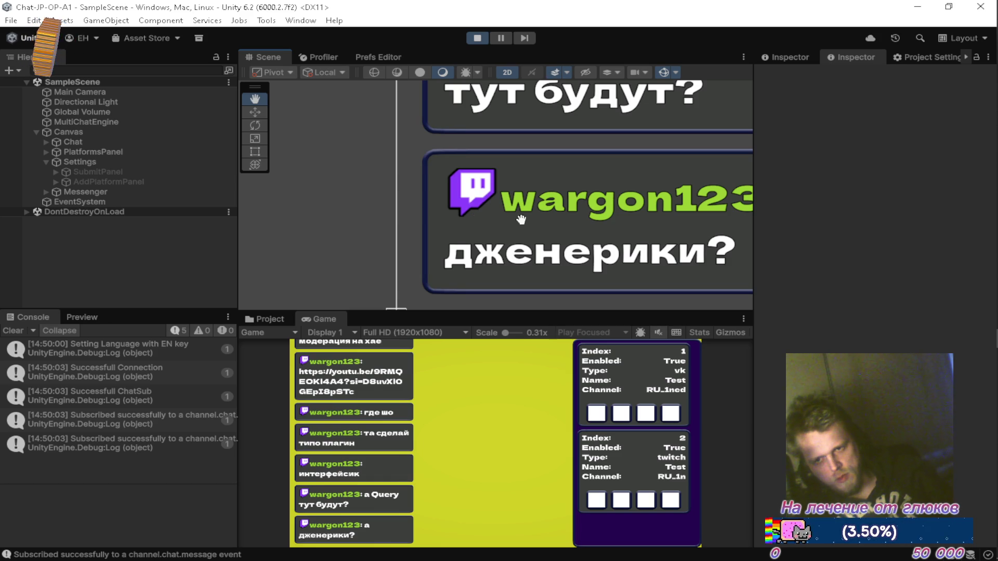
pyautogui.scroll(-5, 480, 211)
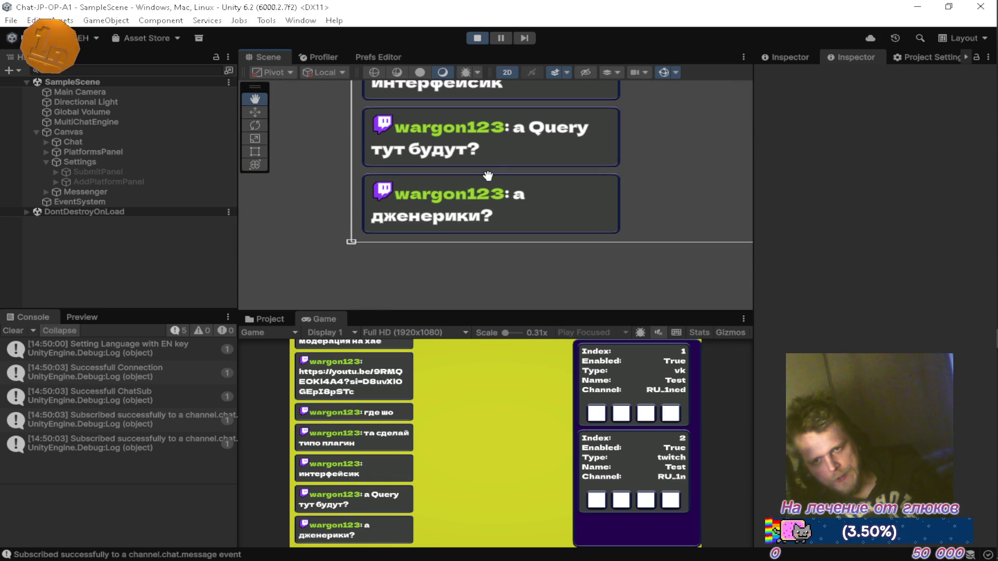
pyautogui.scroll(-5, 541, 160)
pyautogui.scroll(-8, 546, 177)
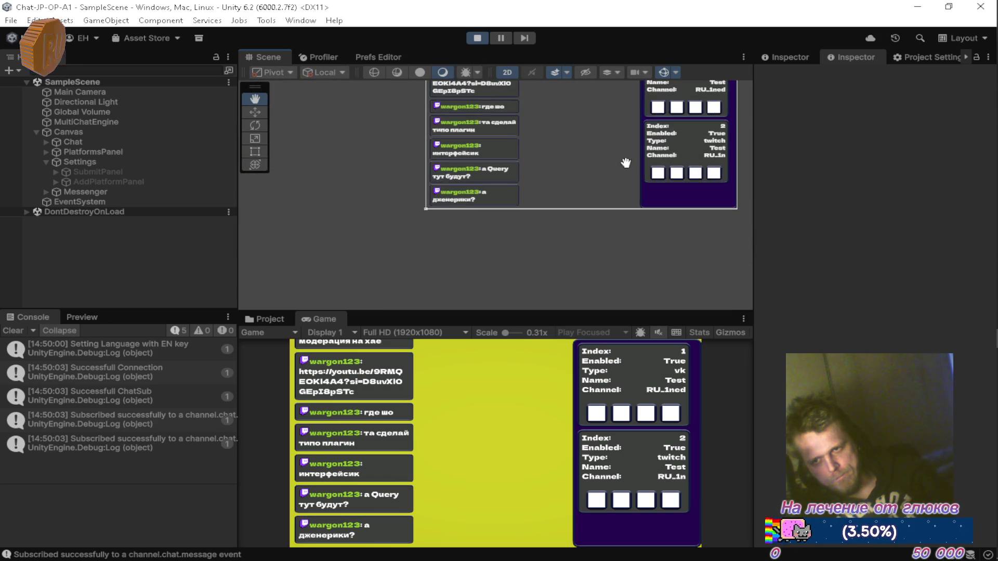
pyautogui.scroll(-5, 505, 155)
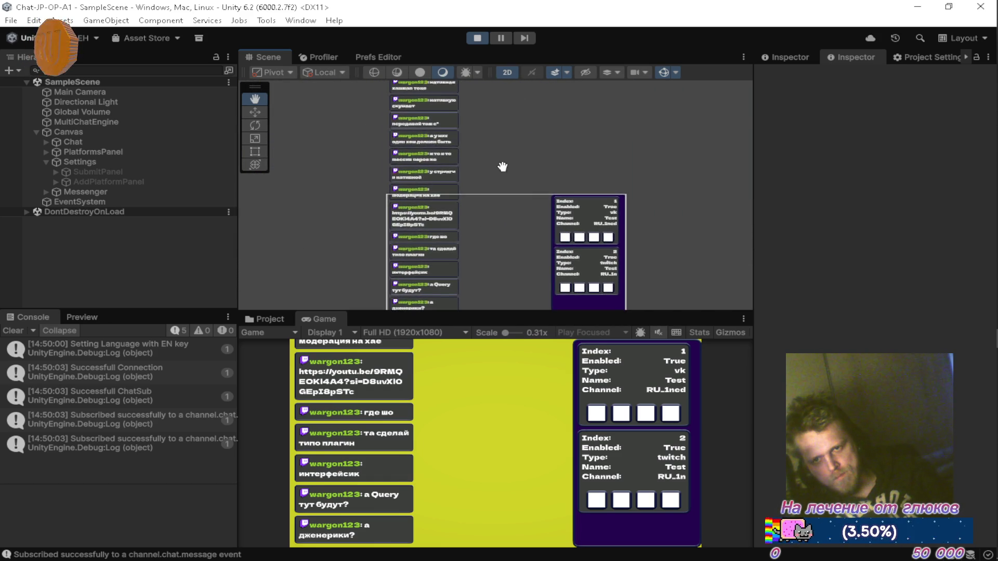
pyautogui.scroll(6, 496, 153)
pyautogui.scroll(-8, 563, 232)
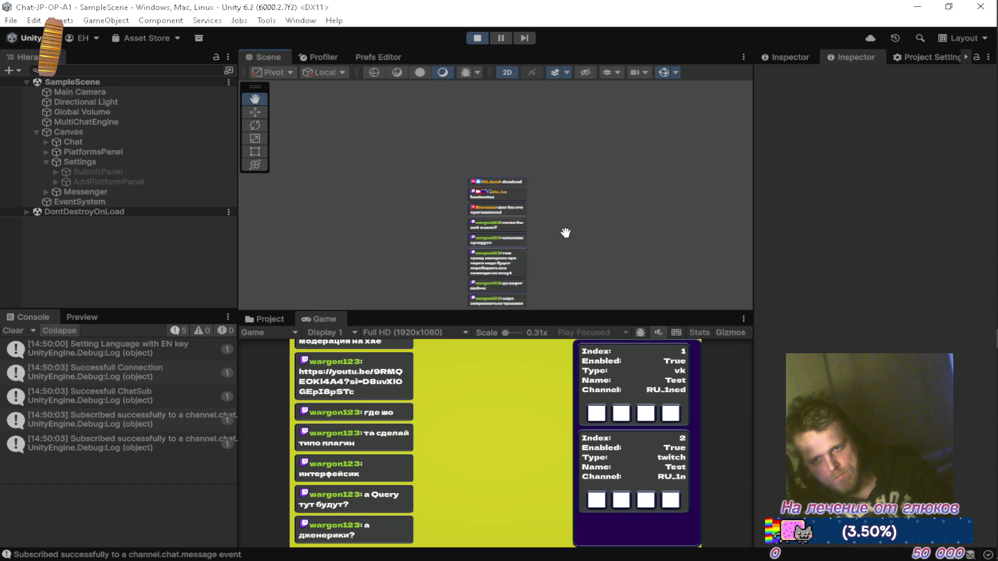
pyautogui.scroll(5, 447, 166)
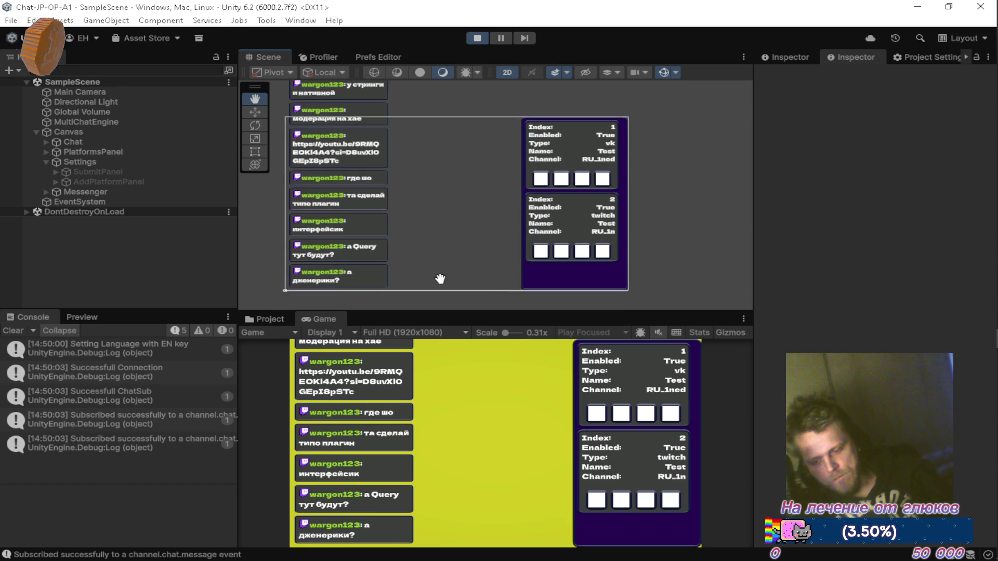
pyautogui.moveTo(433, 185); pyautogui.dragTo(492, 227)
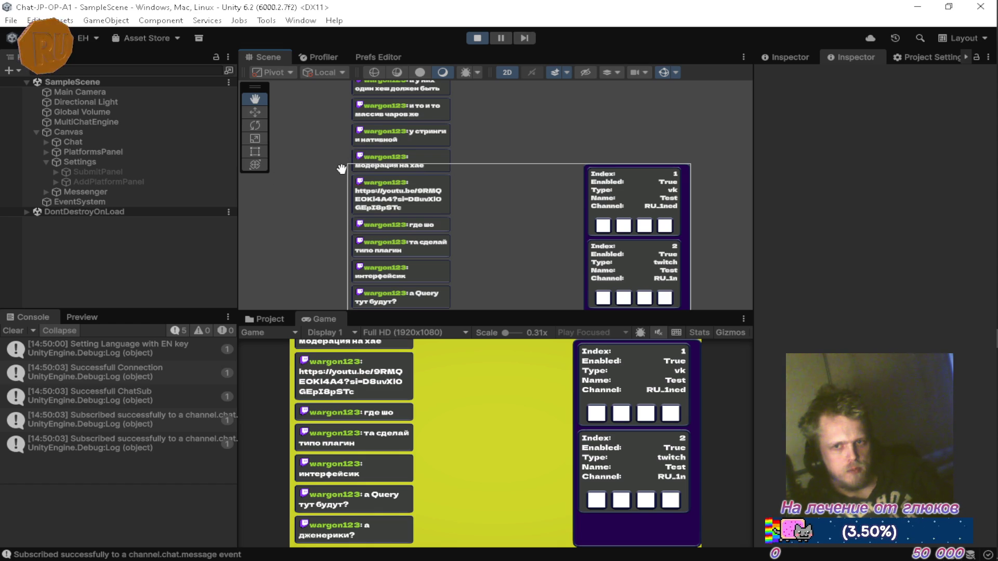
pyautogui.scroll(-3, 527, 218)
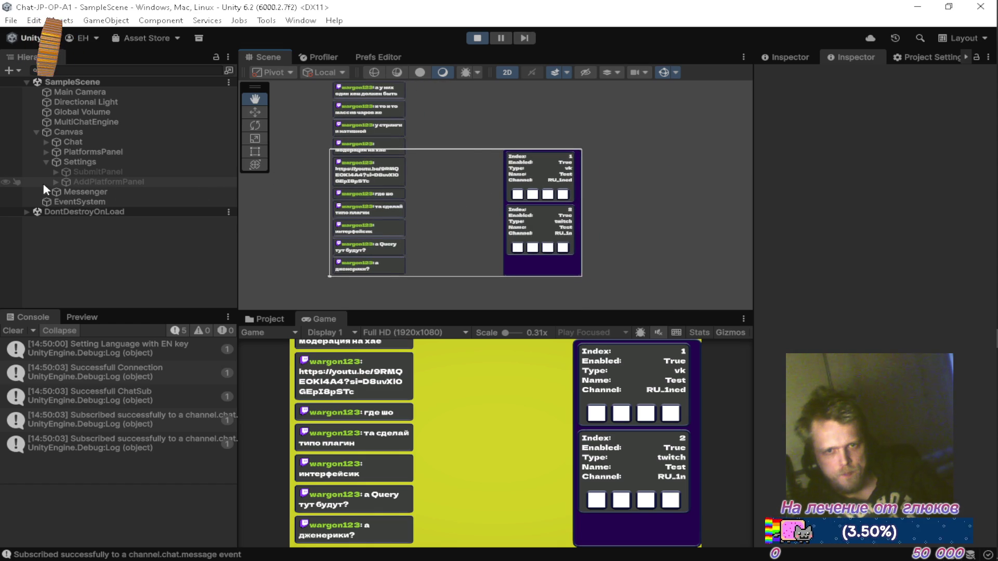
# Step: Select Chat > Content in the Hierarchy and drag its Canvas Renderer above the Image component
pyautogui.click(46, 142)
pyautogui.click(55, 152)
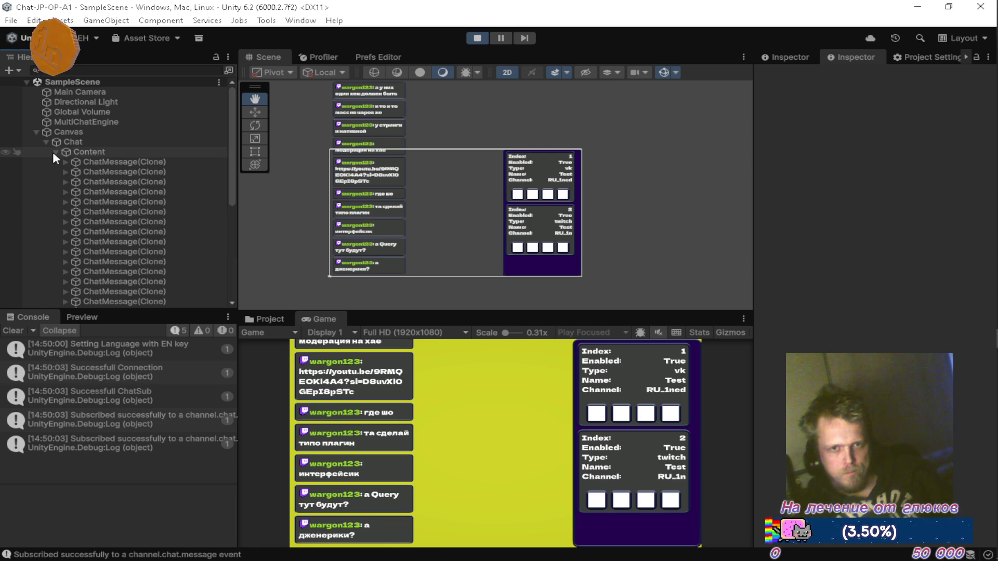
pyautogui.click(91, 150)
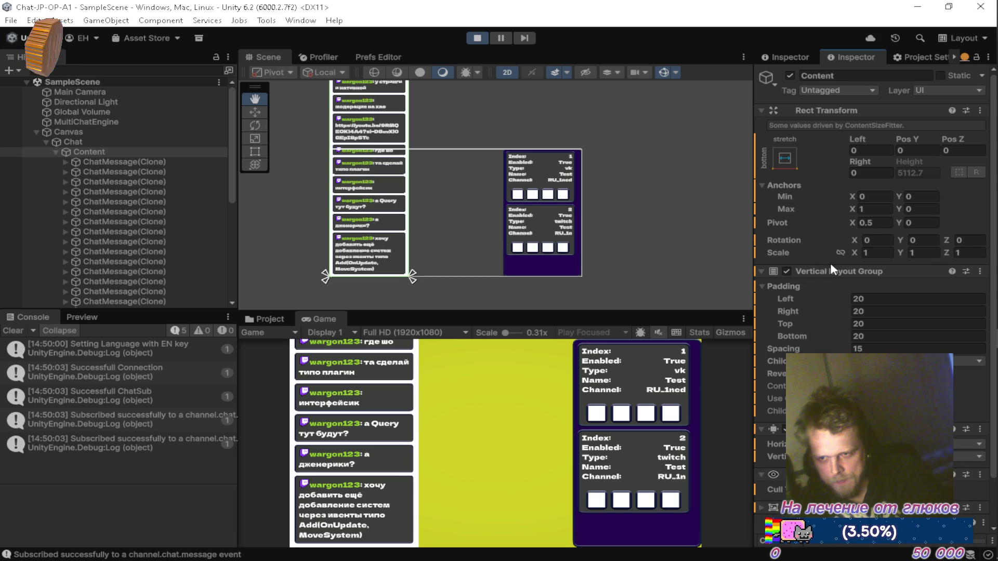
pyautogui.moveTo(828, 433); pyautogui.dragTo(899, 266)
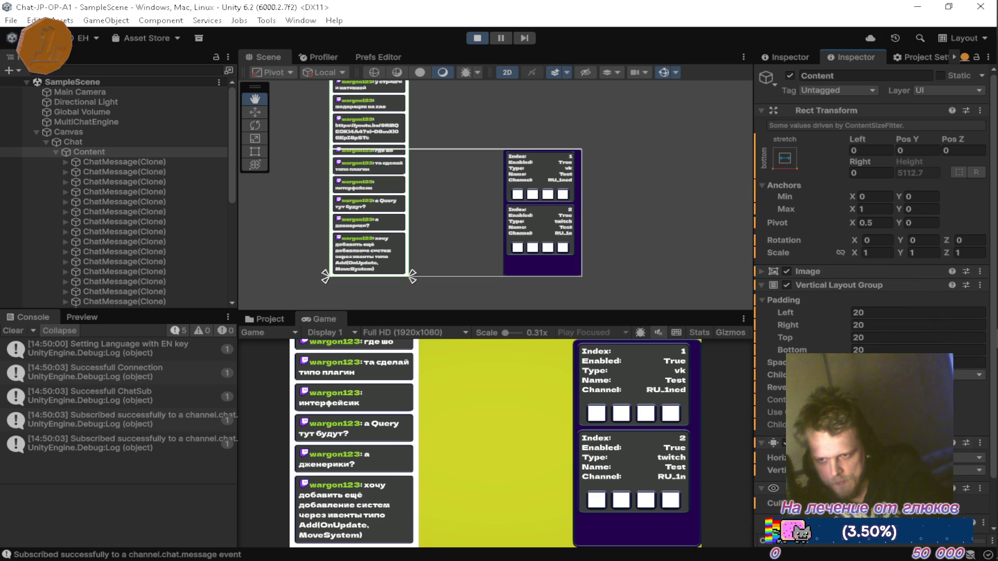
pyautogui.moveTo(831, 489)
pyautogui.mouseDown()
pyautogui.moveTo(858, 309)
pyautogui.moveTo(853, 270)
pyautogui.mouseUp()
# Step: Expand the Image component and toggle Maskable off and back on
pyautogui.click(761, 305)
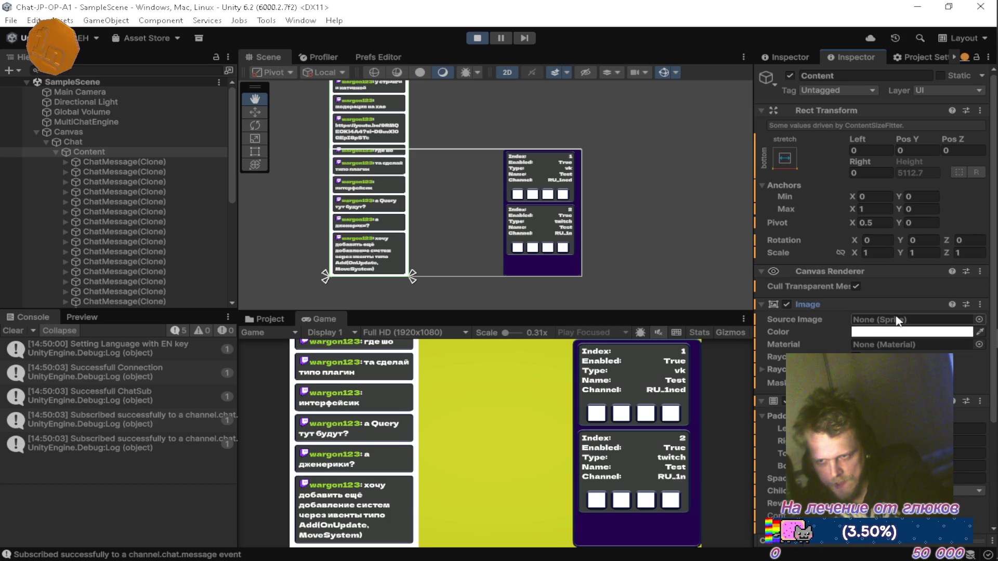
pyautogui.scroll(-5, 845, 346)
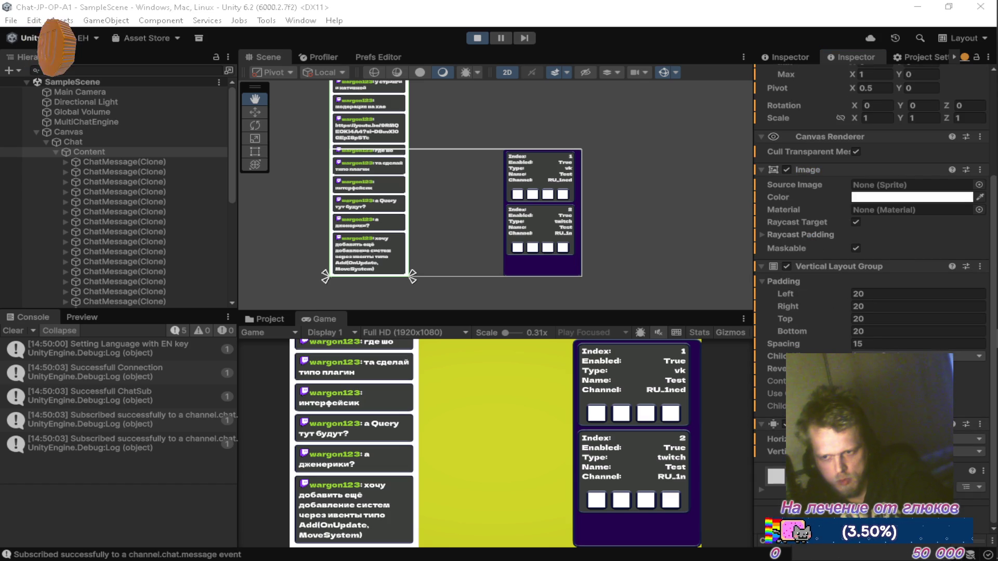
pyautogui.scroll(-1, 875, 268)
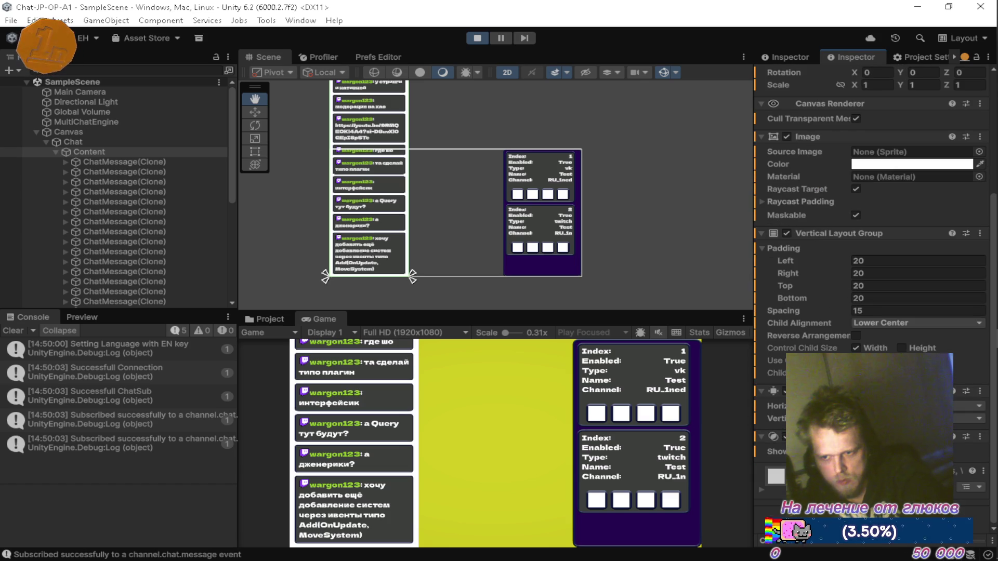
pyautogui.scroll(3, 874, 208)
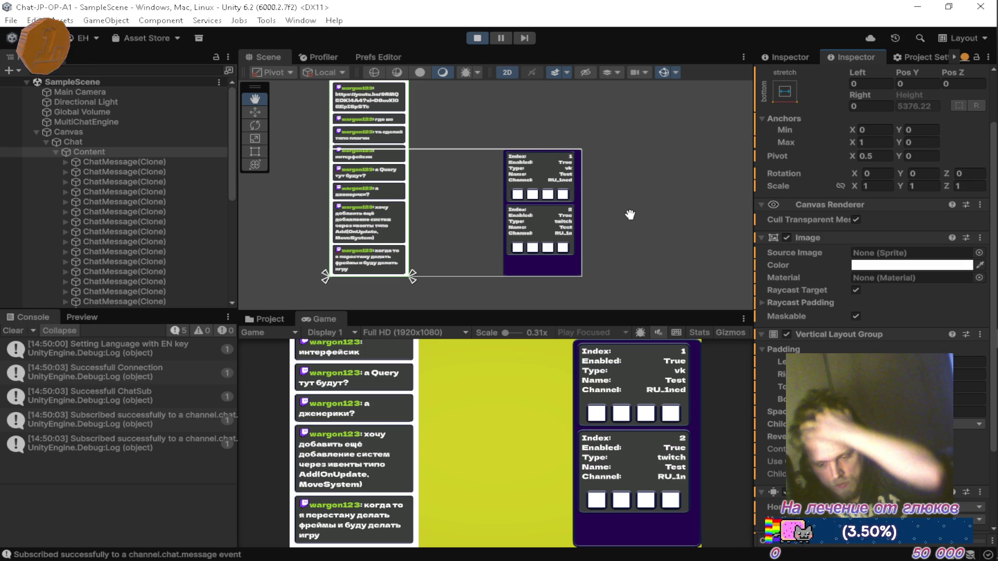
pyautogui.scroll(2, 841, 308)
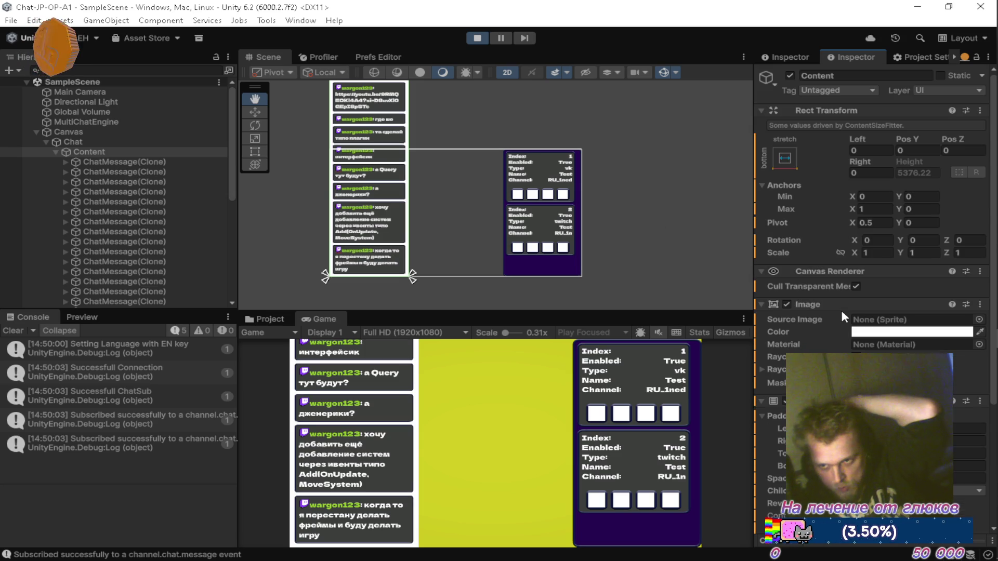
pyautogui.scroll(-3, 842, 313)
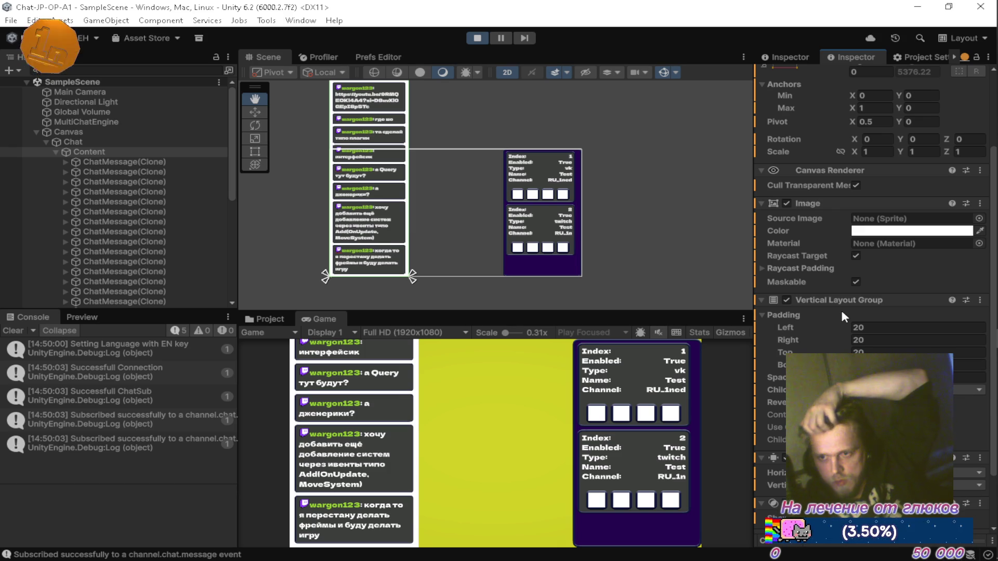
pyautogui.click(855, 282)
pyautogui.click(855, 282)
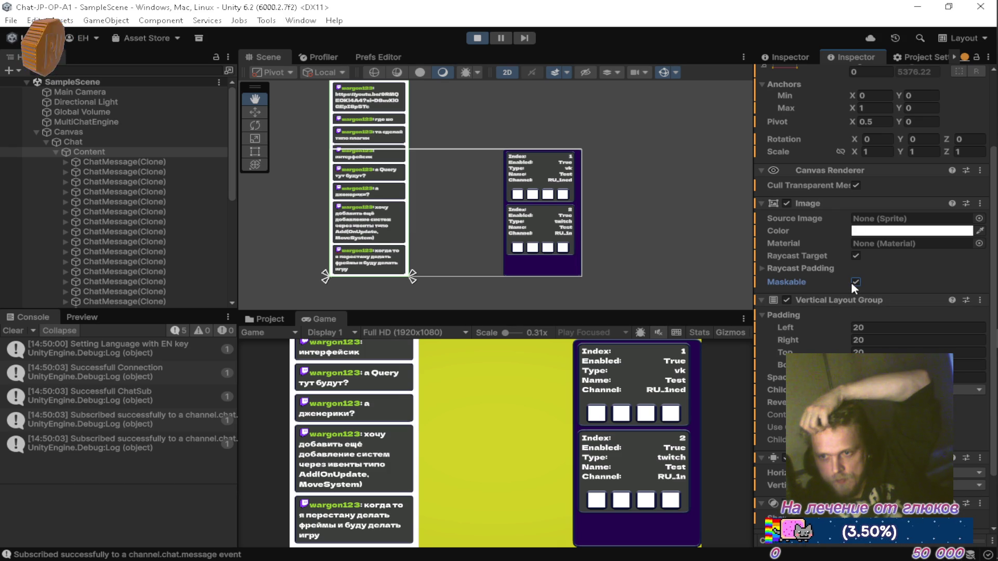
# Step: Preview Badges sprites (Badges_1, Badges_8, Badges_5, Badges_10) as the Content's Source Image
pyautogui.click(979, 219)
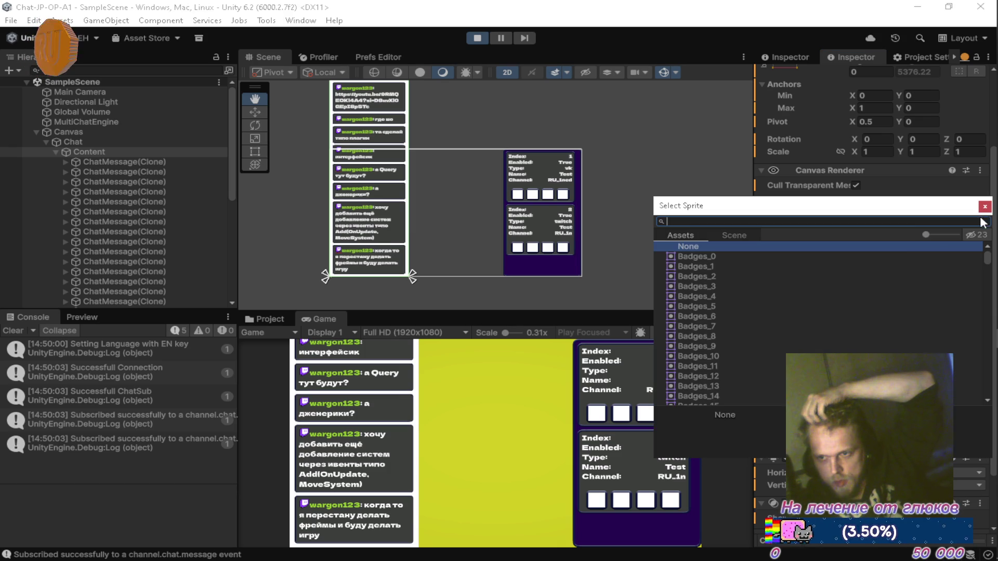
pyautogui.click(782, 264)
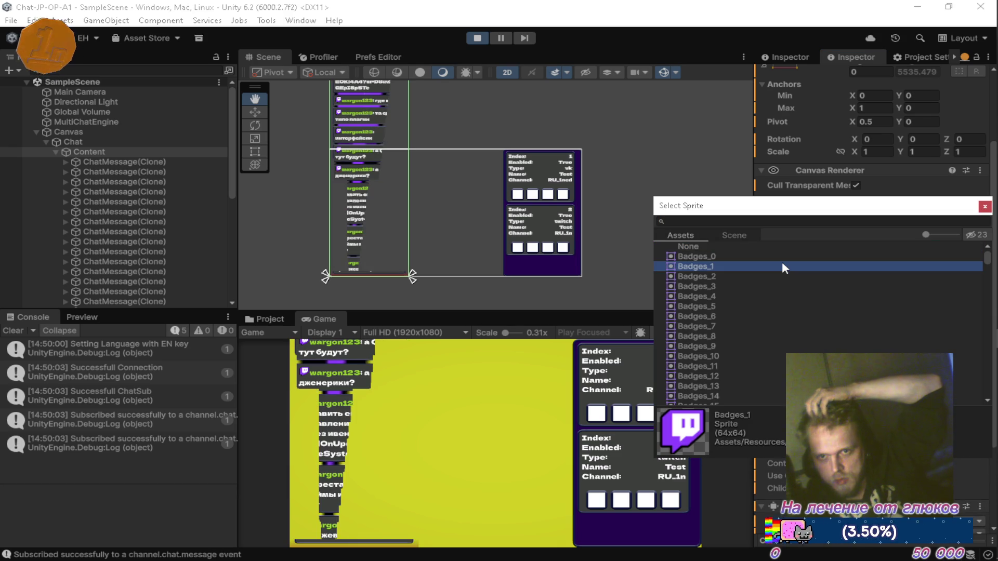
pyautogui.click(788, 335)
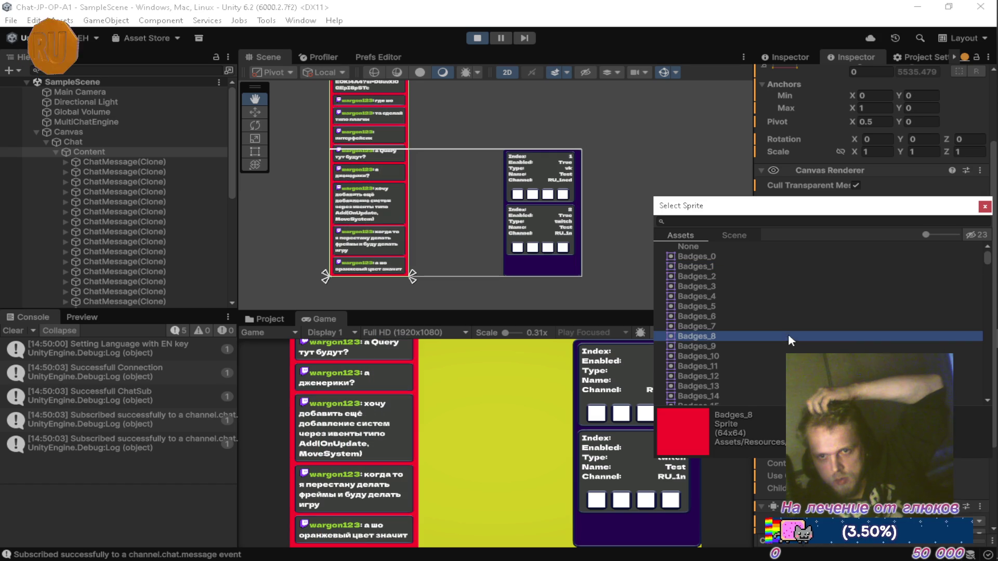
pyautogui.click(771, 366)
pyautogui.click(799, 308)
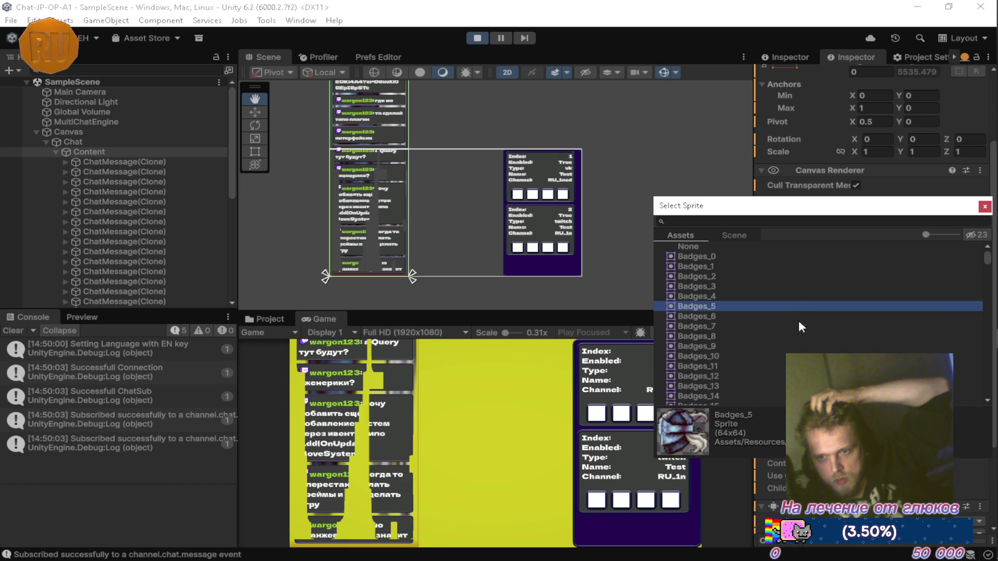
pyautogui.click(759, 356)
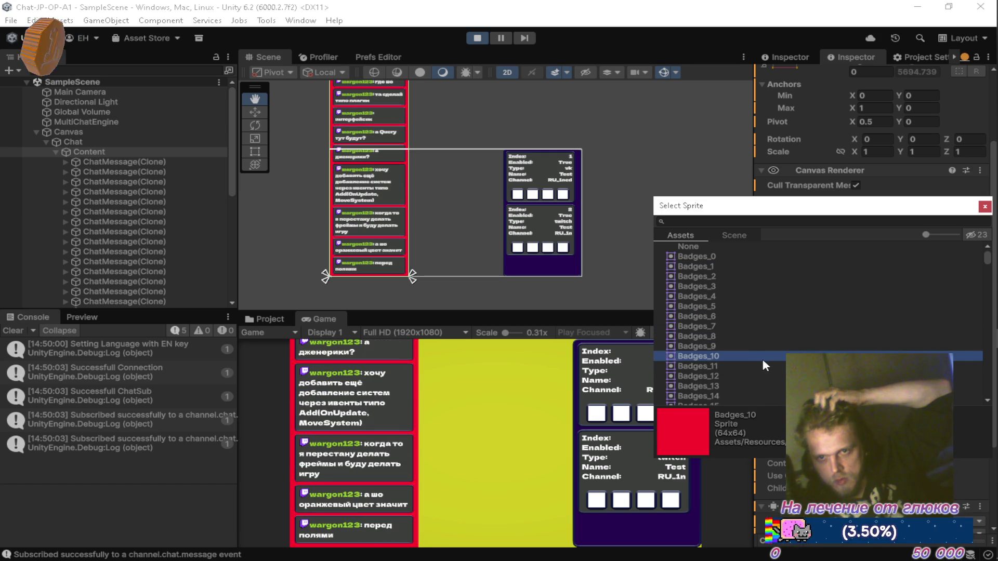
pyautogui.scroll(-5, 762, 358)
pyautogui.scroll(-3, 763, 355)
pyautogui.moveTo(987, 263); pyautogui.dragTo(973, 400)
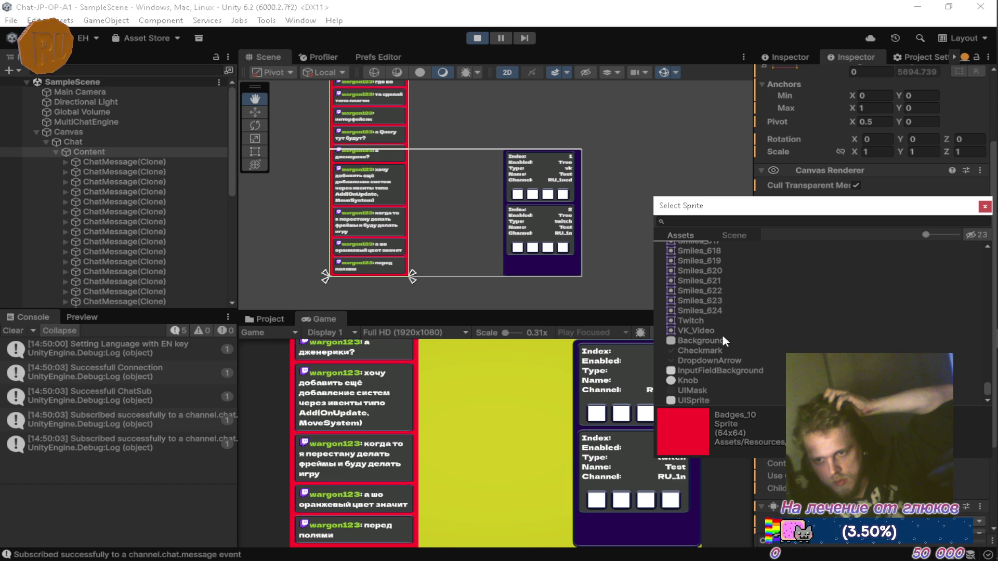
pyautogui.scroll(5, 722, 322)
# Step: Search 'field' and assign Field_Dark as the Source Image, after briefly comparing Field_Light
pyautogui.click(742, 224)
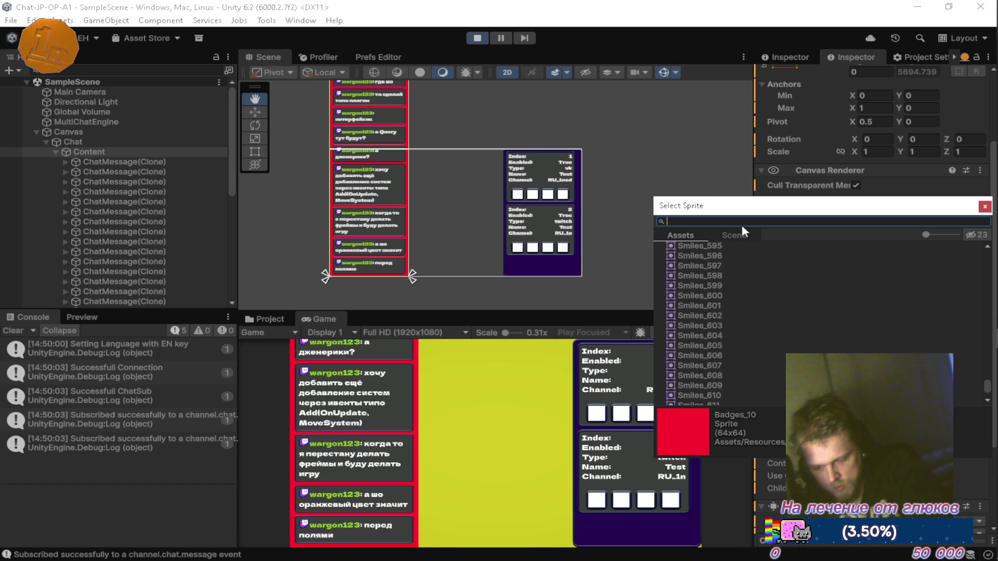
pyautogui.write('f')
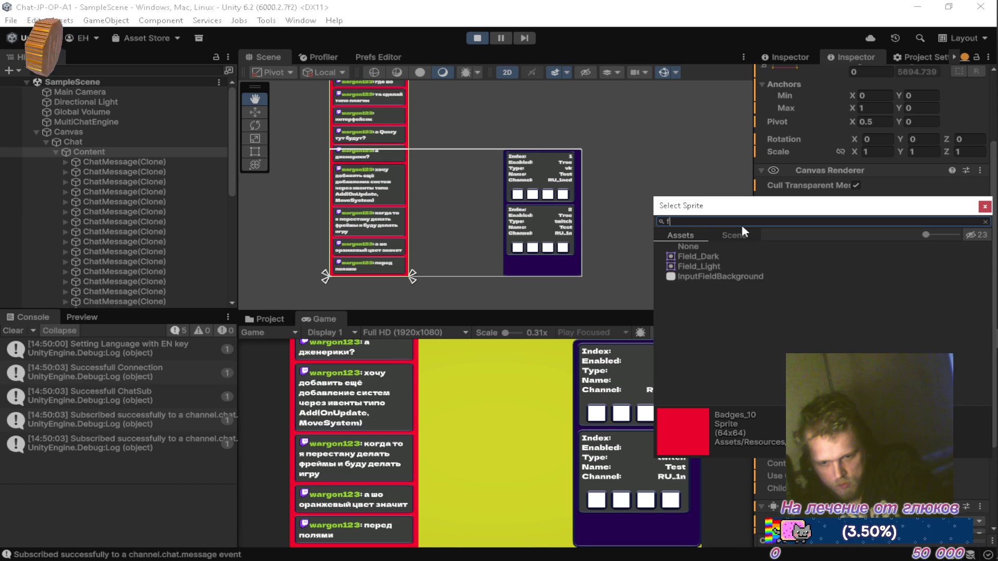
pyautogui.write('ield')
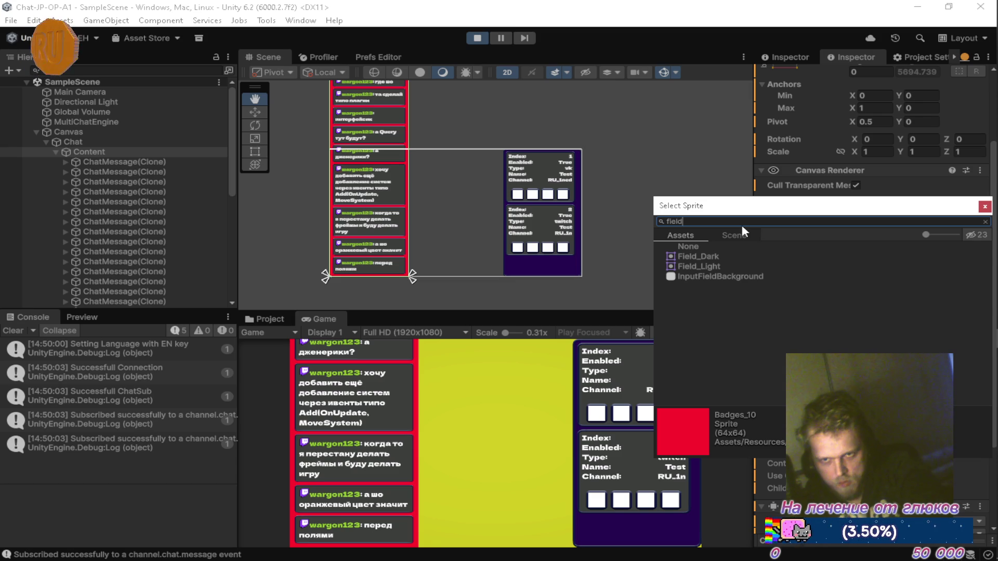
pyautogui.click(716, 258)
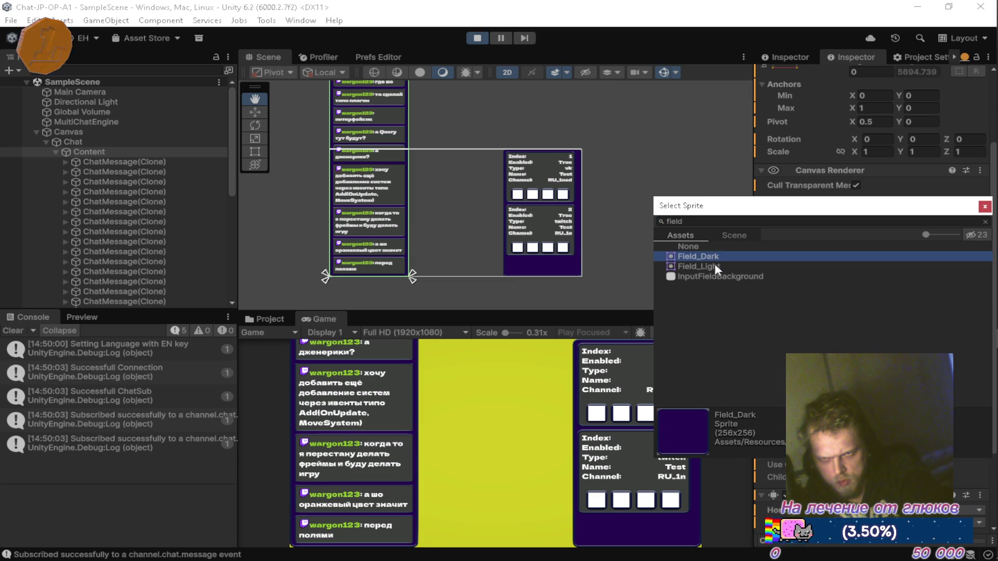
pyautogui.click(715, 266)
pyautogui.click(718, 257)
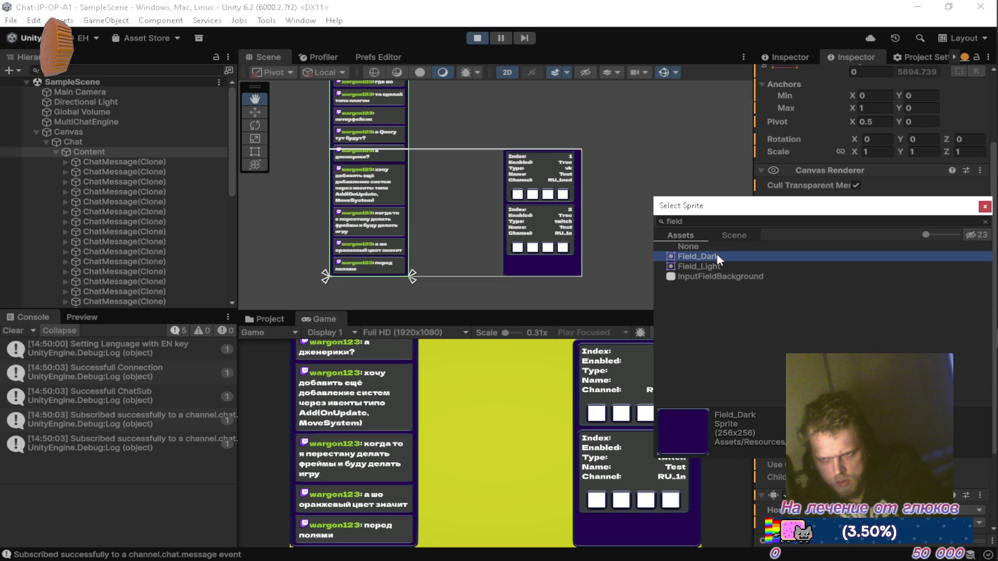
pyautogui.click(983, 208)
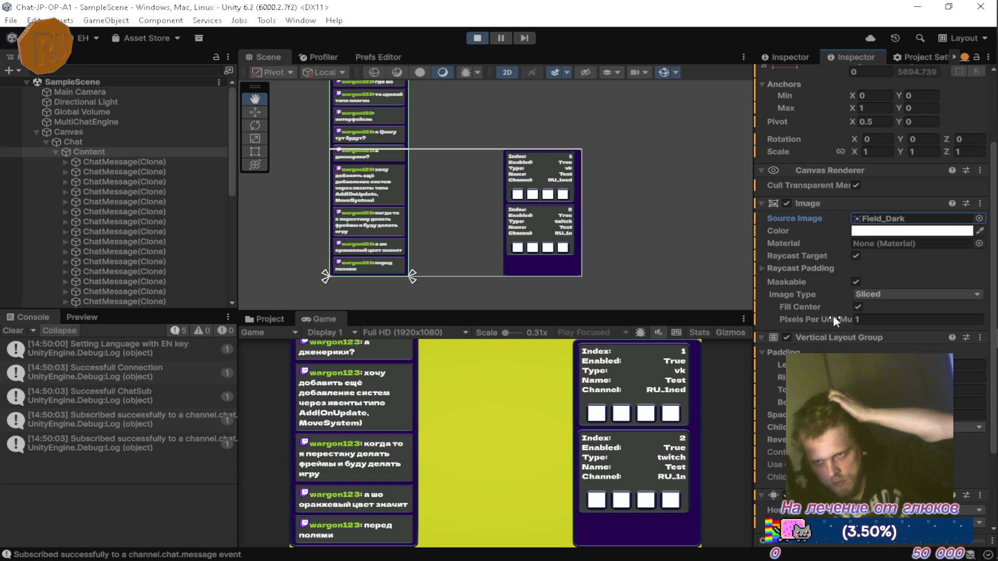
pyautogui.scroll(3, 843, 306)
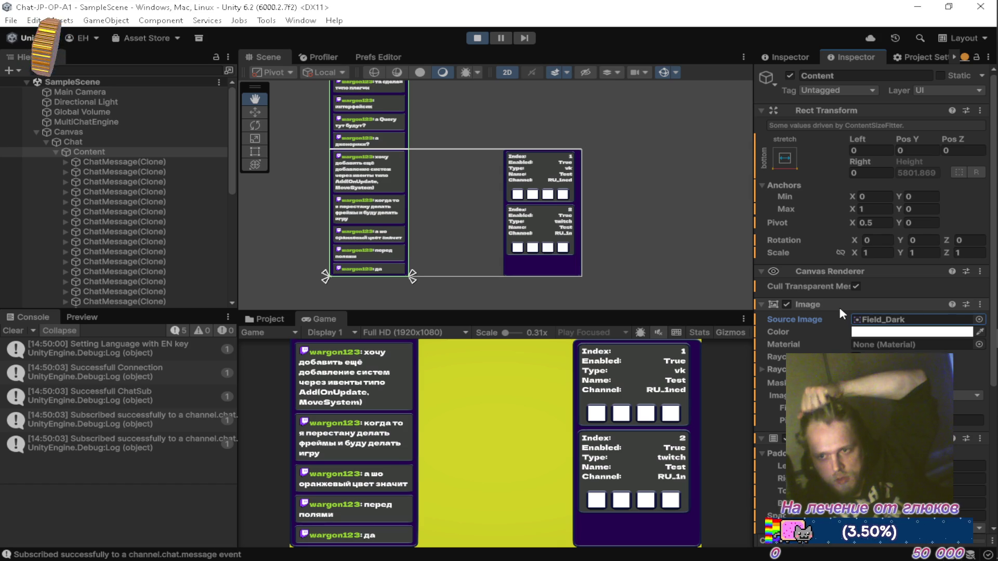
pyautogui.scroll(-4, 840, 307)
pyautogui.scroll(4, 840, 307)
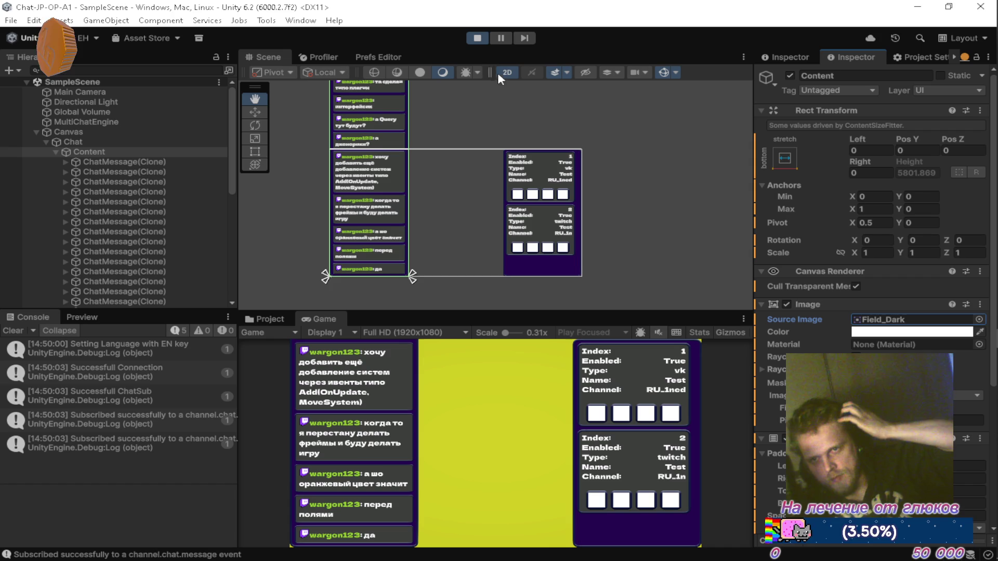
pyautogui.scroll(-4, 845, 254)
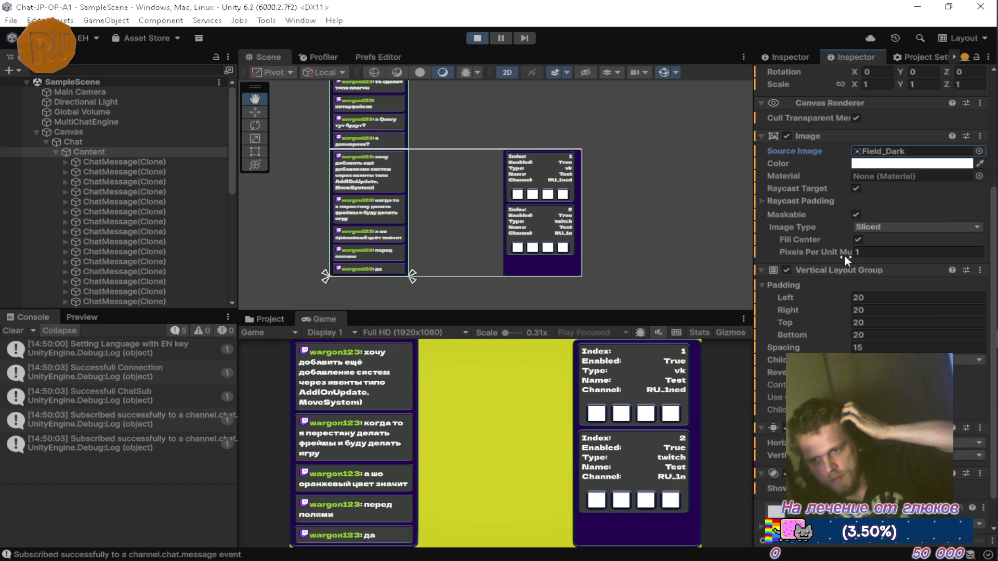
pyautogui.scroll(4, 844, 255)
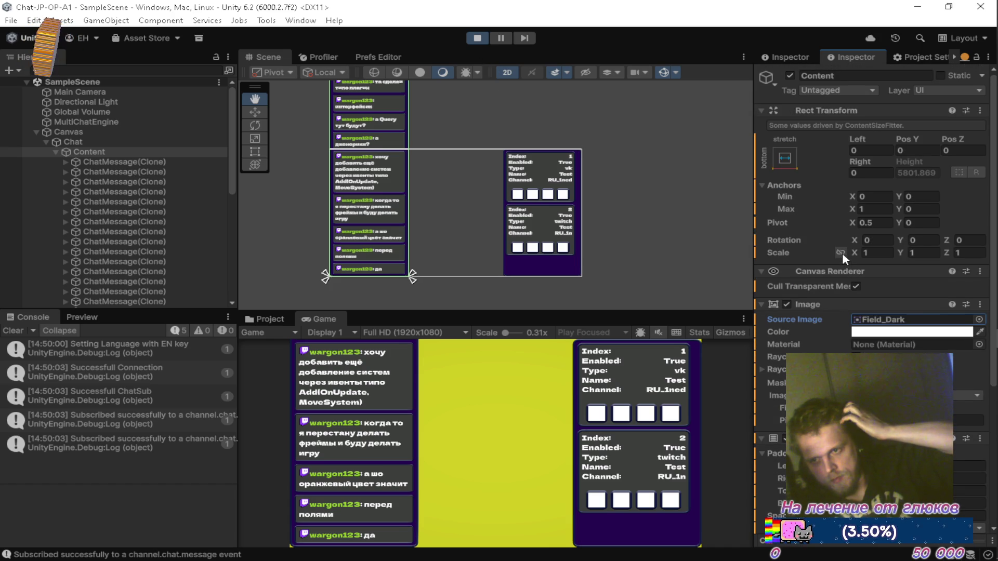
pyautogui.scroll(-3, 794, 264)
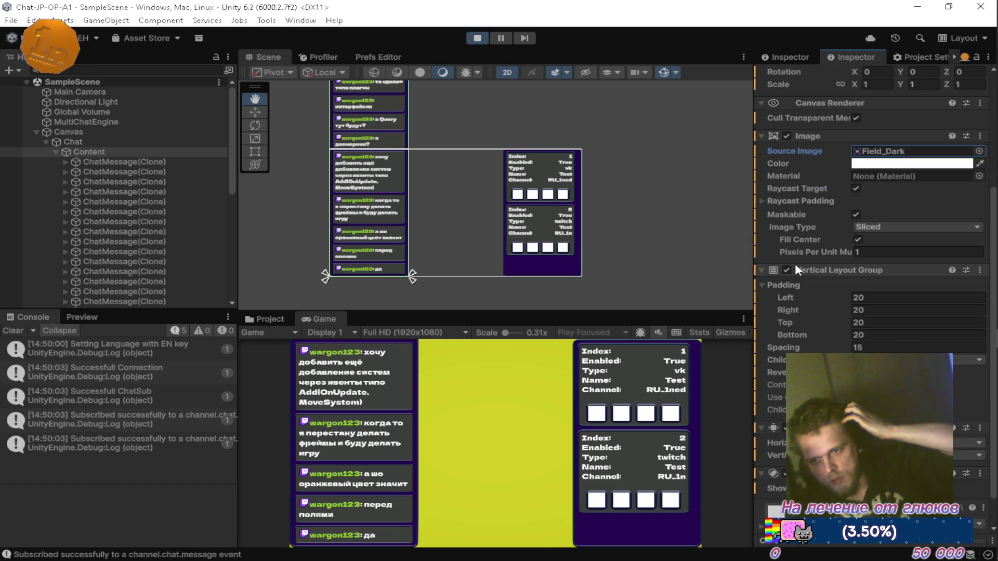
# Step: Stop Play mode, flip between Inspector tabs, and start Play mode again so the overlay reconnects
pyautogui.click(473, 37)
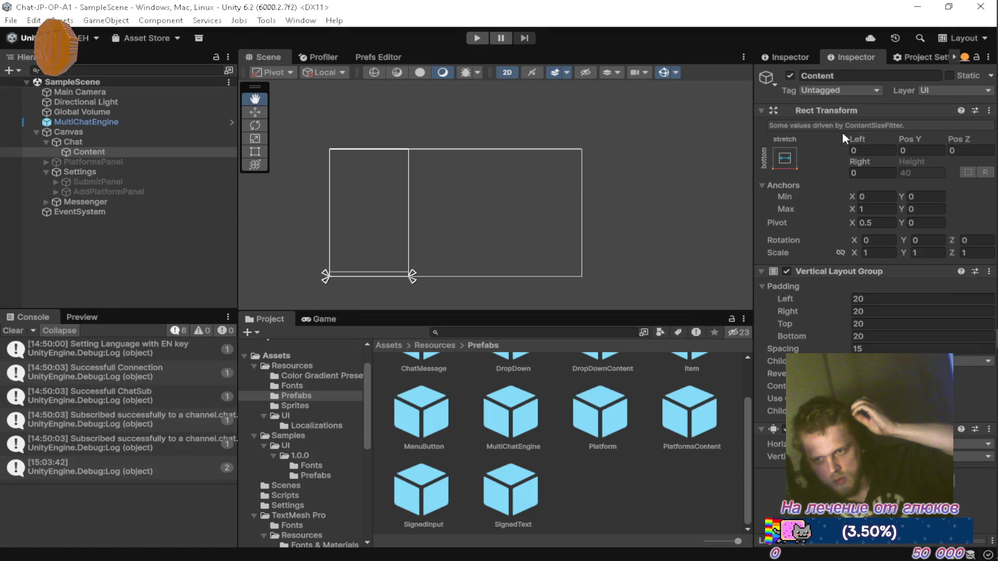
pyautogui.click(786, 55)
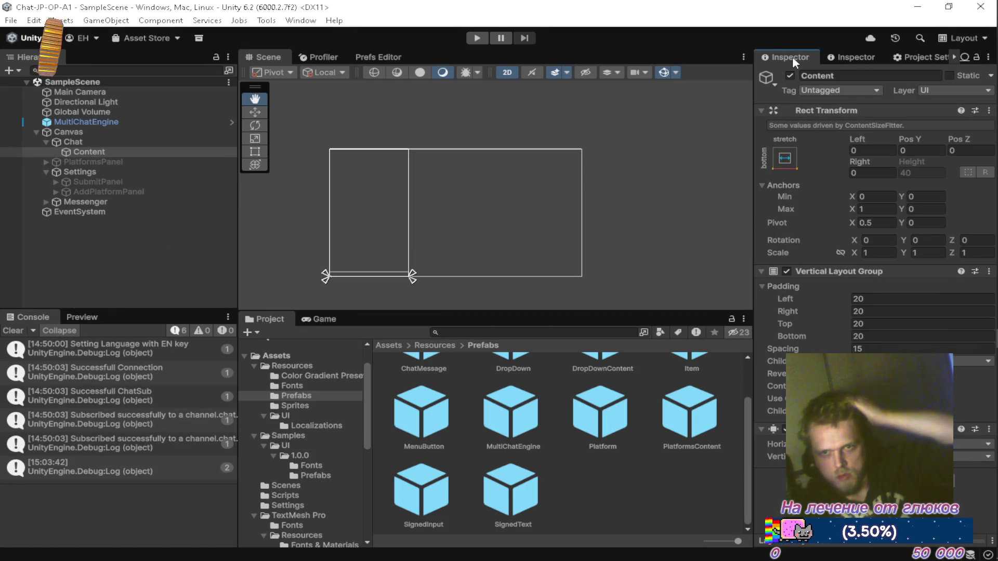
pyautogui.click(856, 54)
pyautogui.click(477, 38)
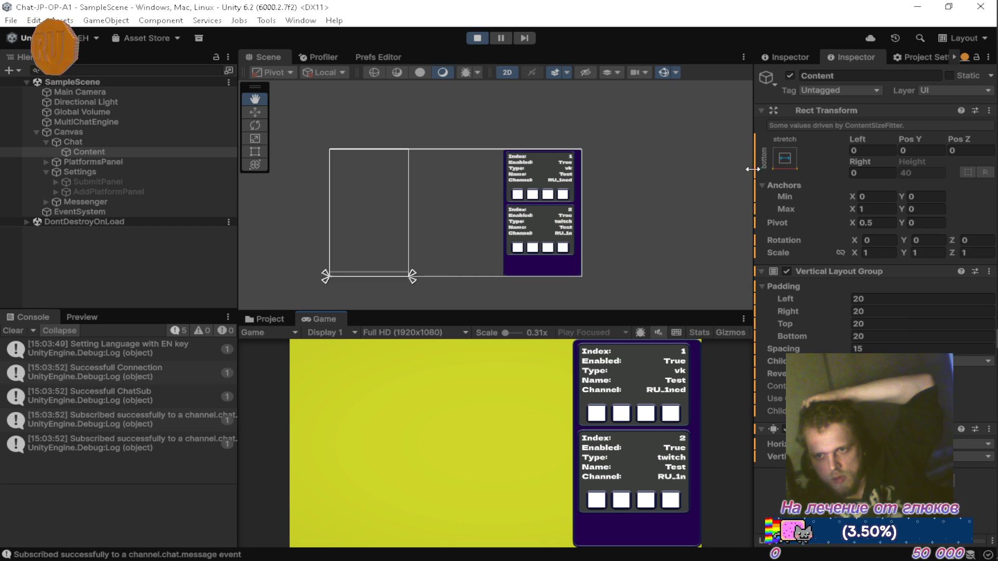
pyautogui.click(965, 57)
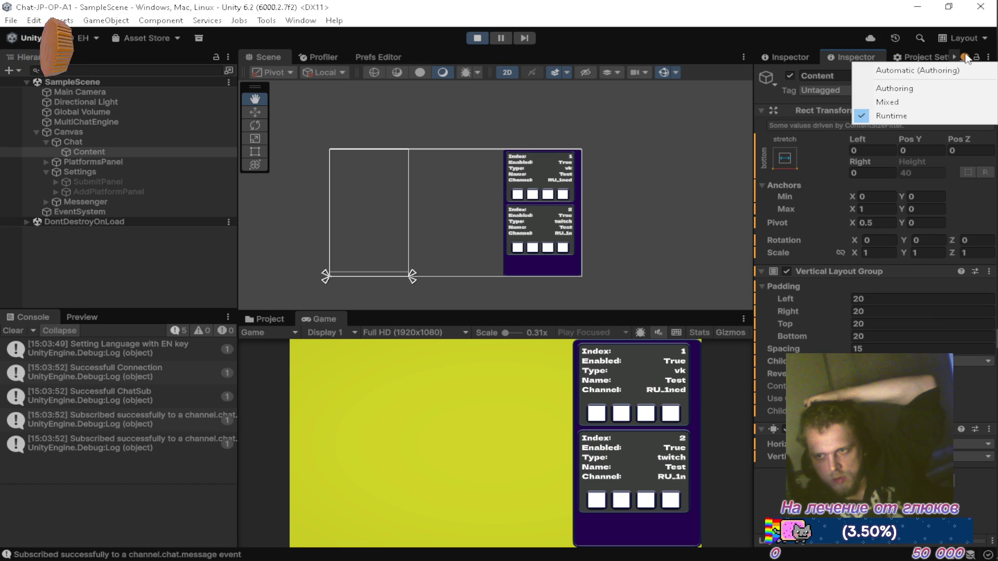
pyautogui.click(846, 61)
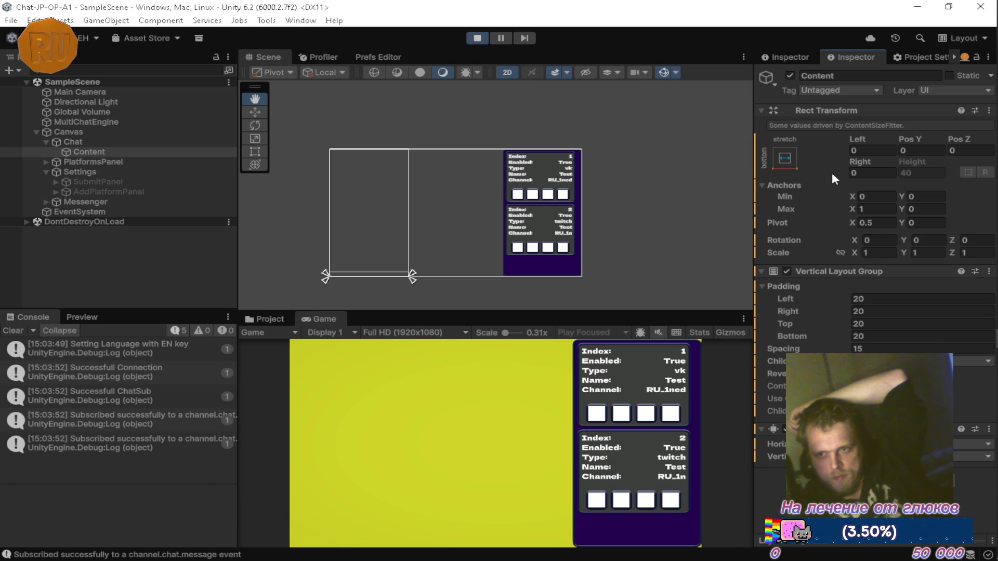
pyautogui.click(790, 56)
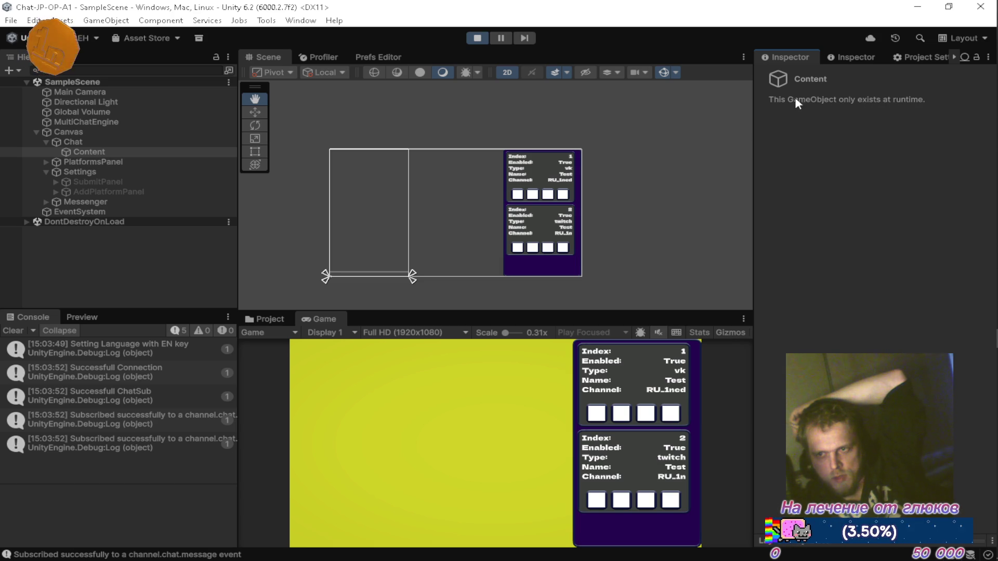
pyautogui.click(853, 54)
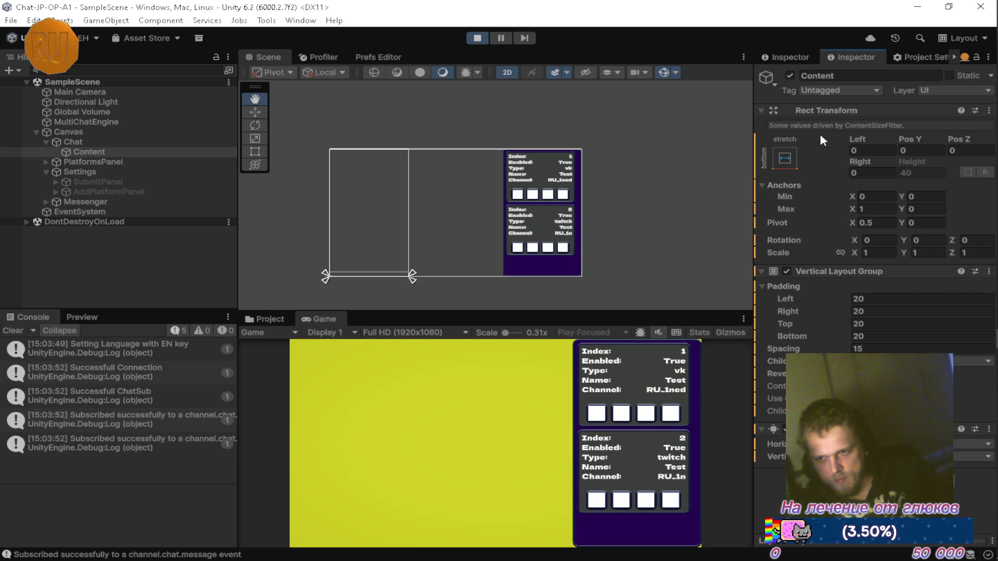
# Step: Inspect MultiChatEngine, Main Camera, Global Volume, PlatformsPanel, Settings, SubmitPanel, AddPlatformPanel, Messenger and EventSystem
pyautogui.click(82, 122)
pyautogui.click(78, 92)
pyautogui.click(73, 122)
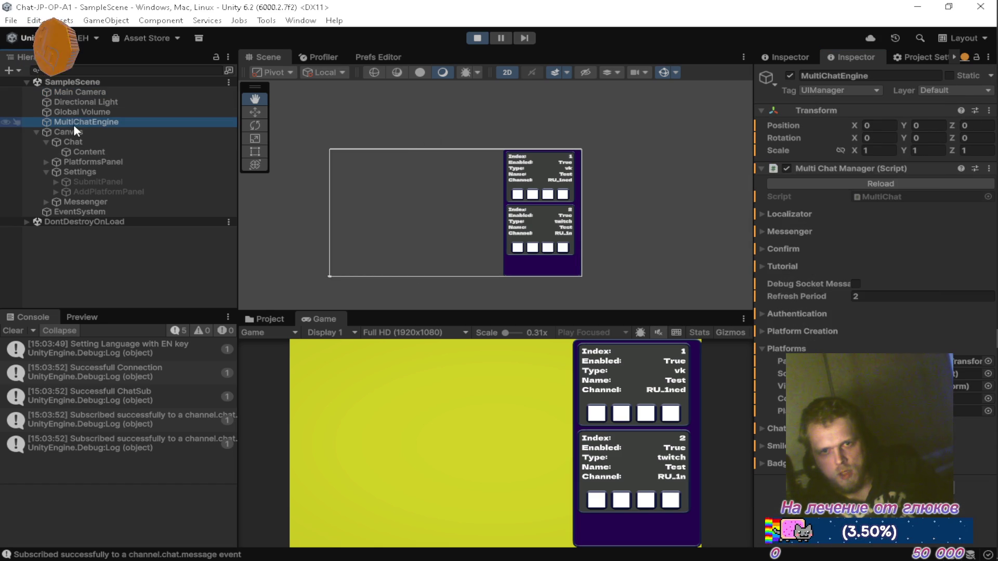
pyautogui.click(77, 110)
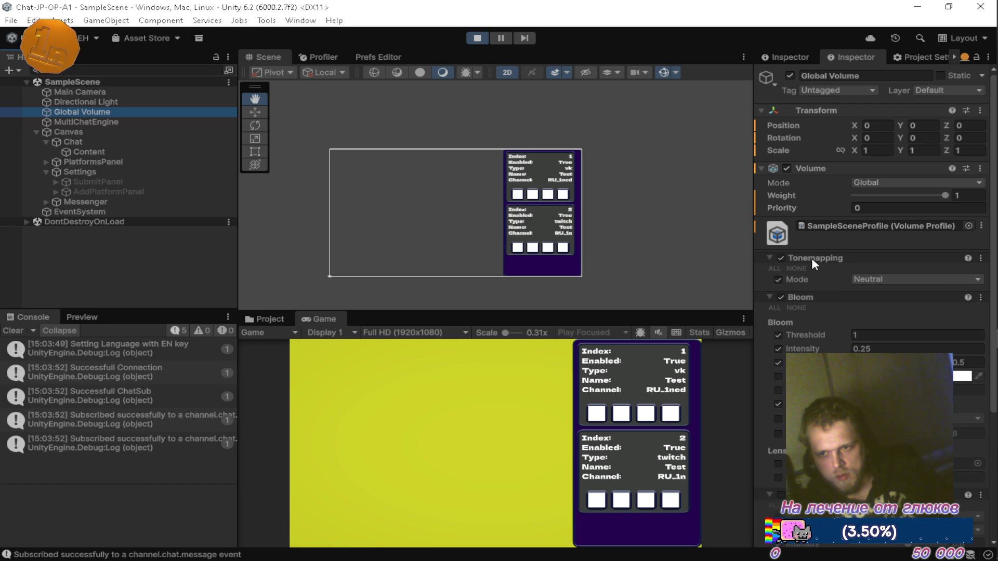
pyautogui.click(129, 161)
pyautogui.click(116, 170)
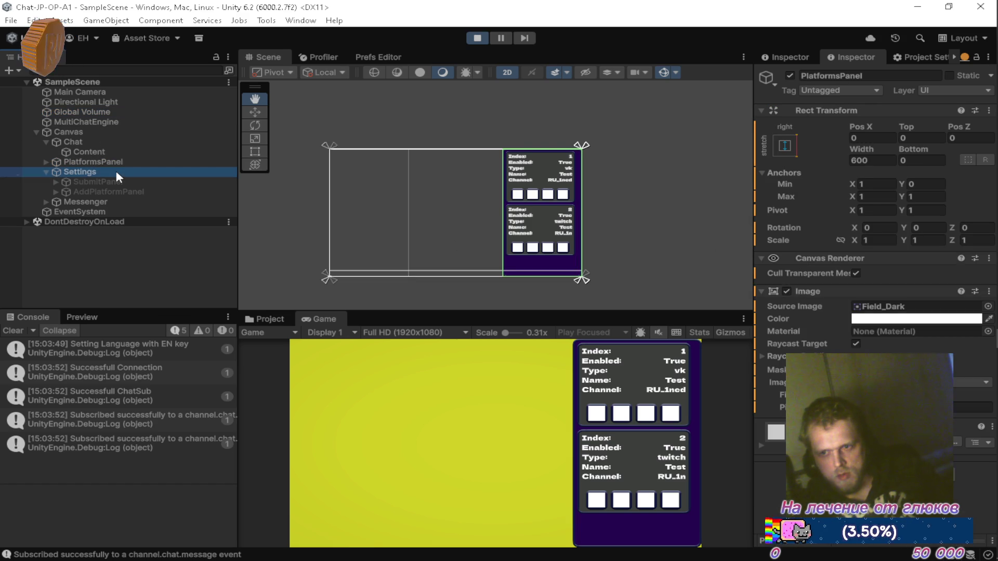
pyautogui.click(105, 181)
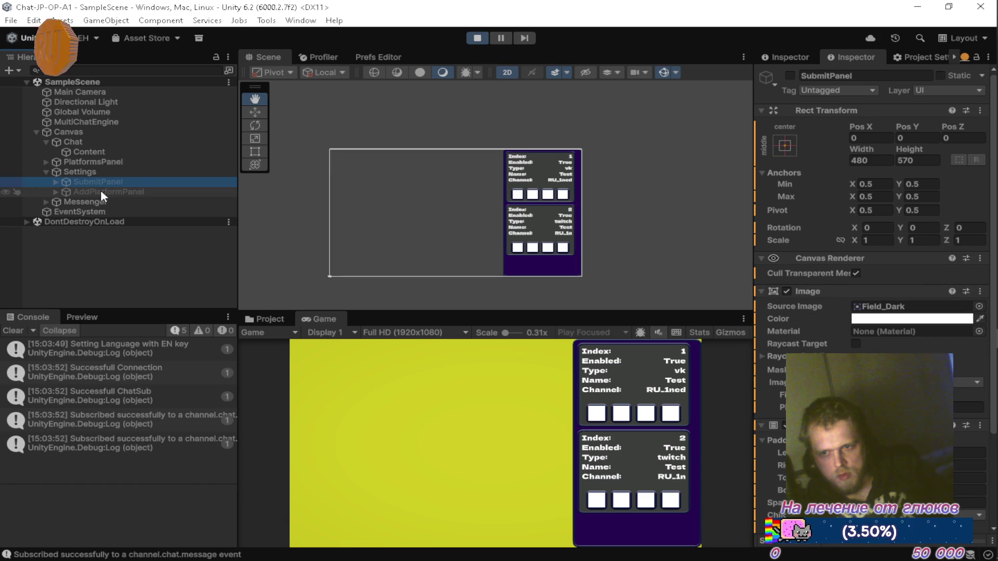
pyautogui.click(102, 191)
pyautogui.click(97, 201)
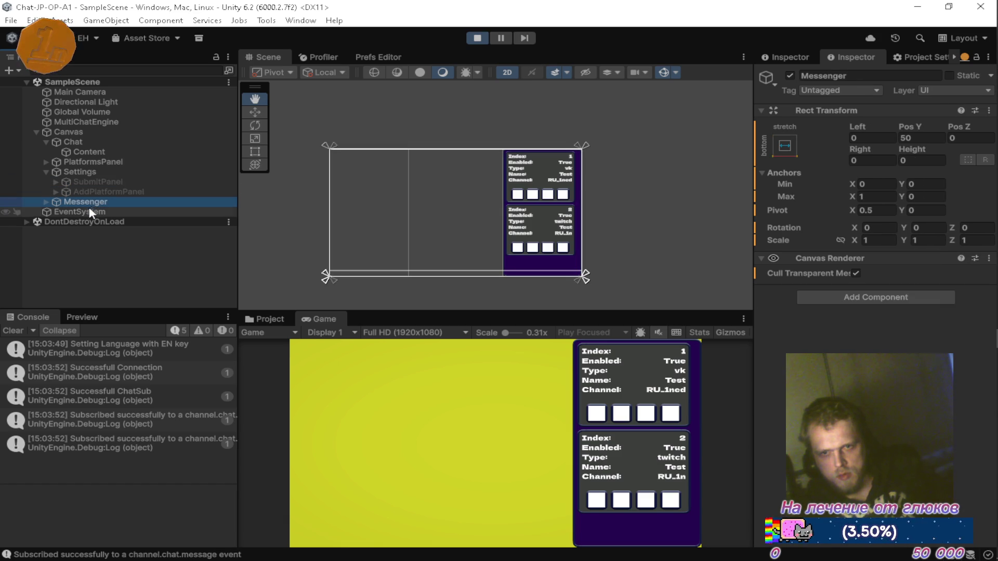
pyautogui.click(89, 208)
# Step: Re-check Canvas, MultiChatEngine, Global Volume, Directional Light and Main Camera in the Inspector
pyautogui.click(105, 130)
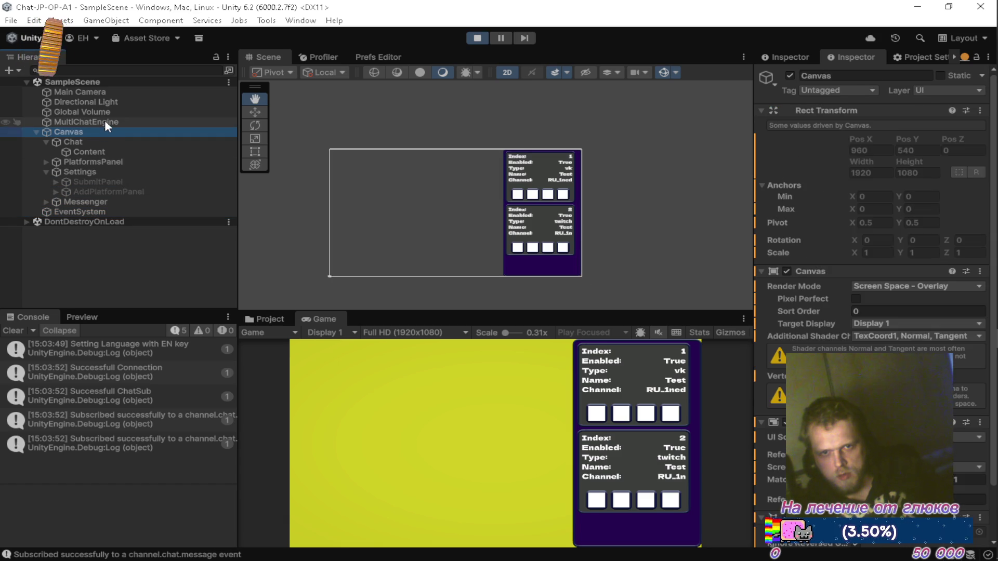
pyautogui.click(104, 122)
pyautogui.click(109, 112)
pyautogui.click(103, 122)
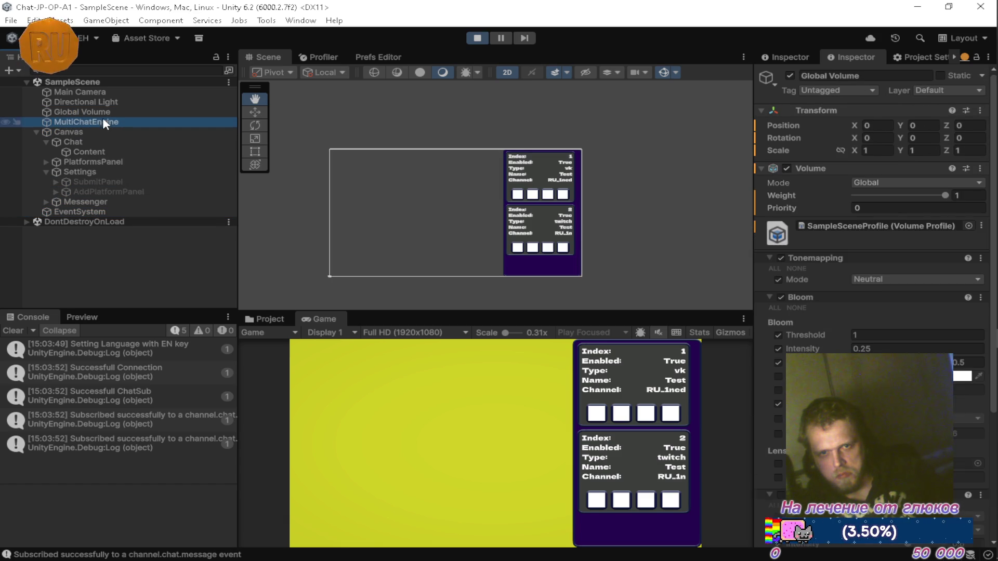
pyautogui.click(98, 132)
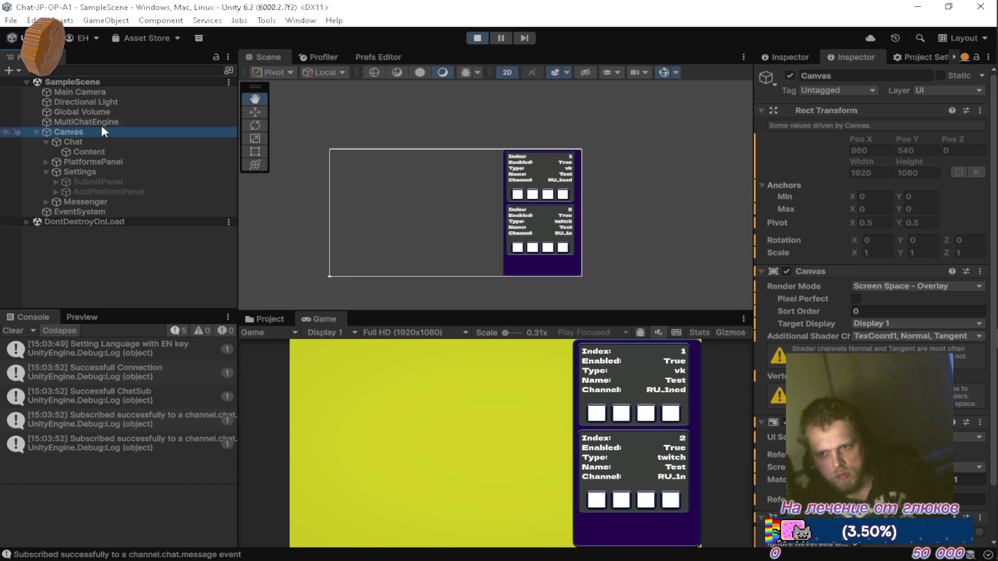
pyautogui.click(112, 102)
pyautogui.click(110, 92)
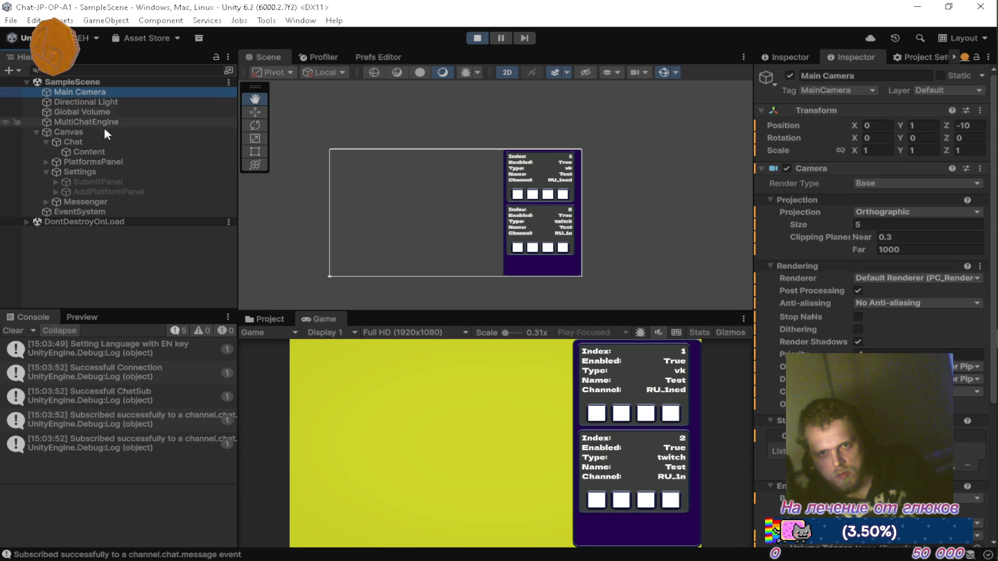
# Step: Look over Chat, Content, PlatformsPanel, Settings and SubmitPanel, then exit Play mode and minimise Unity
pyautogui.click(104, 142)
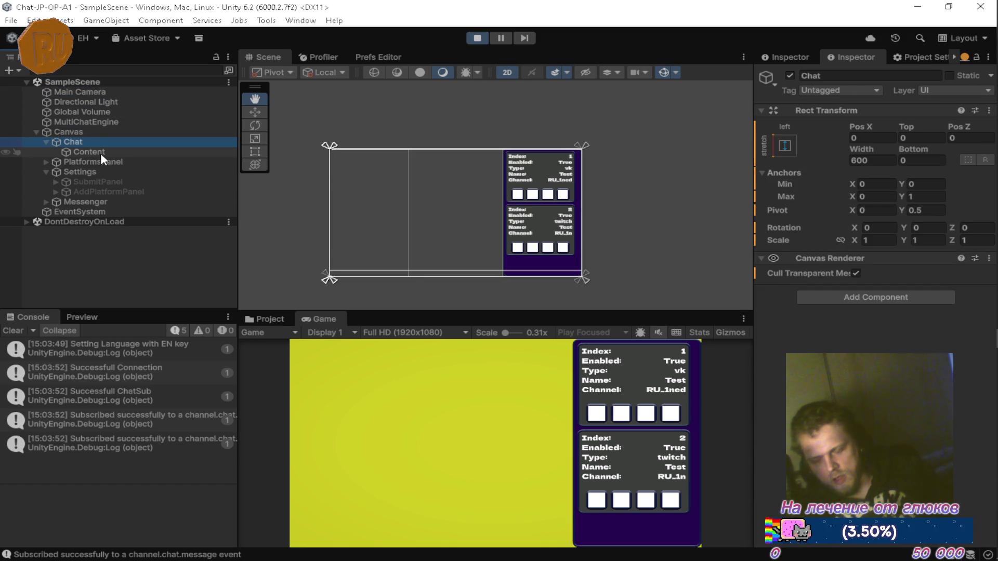
pyautogui.click(101, 152)
pyautogui.click(111, 164)
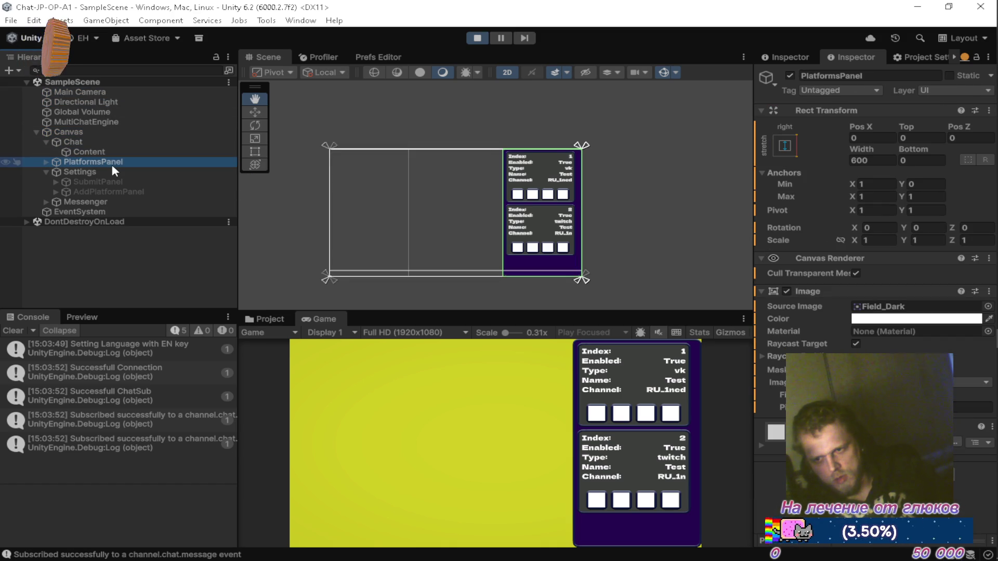
pyautogui.click(111, 173)
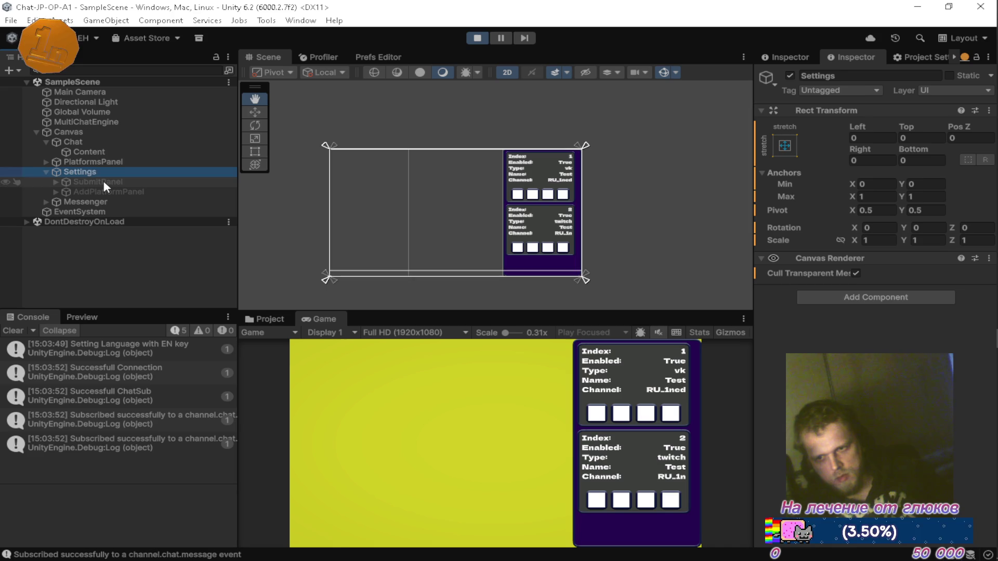
pyautogui.click(104, 182)
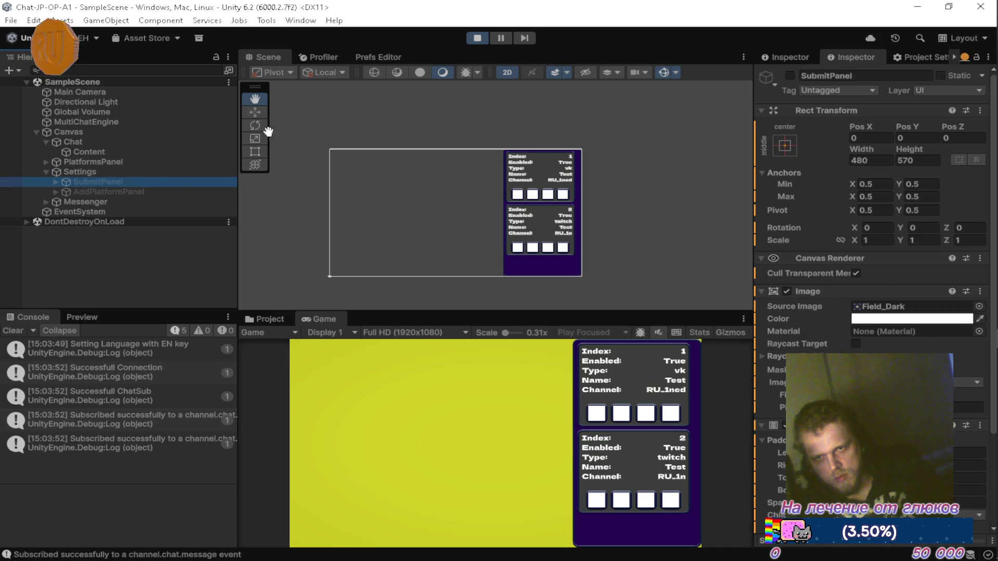
pyautogui.click(478, 40)
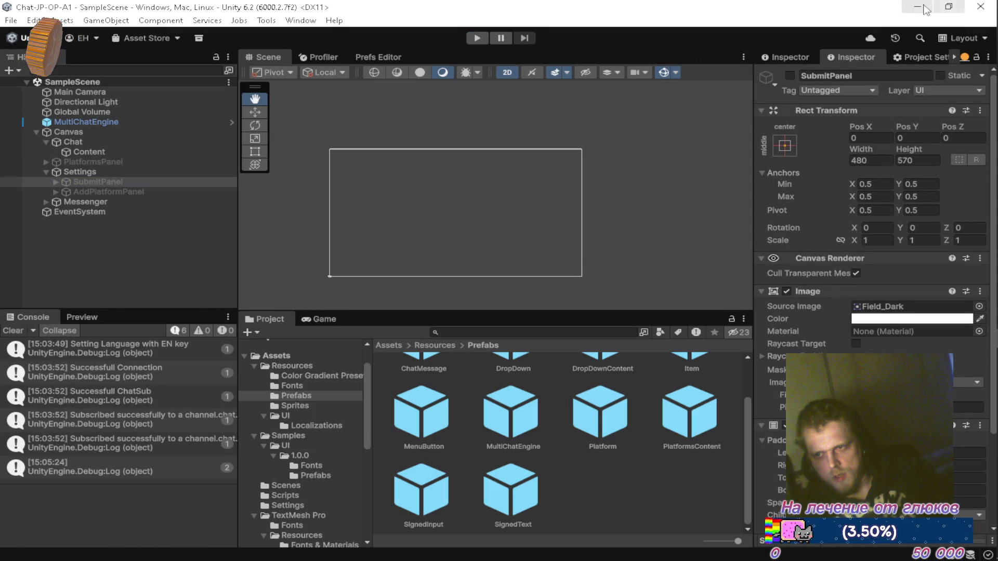
pyautogui.click(918, 7)
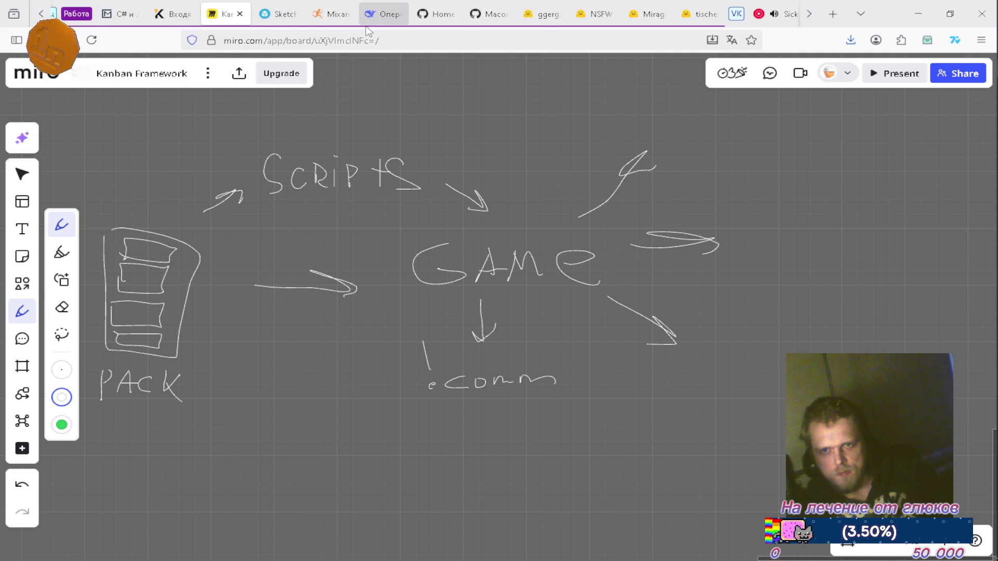
# Step: In DeepSeek, enable web search and start typing the Russian question 'что значит оранже…'
pyautogui.click(370, 15)
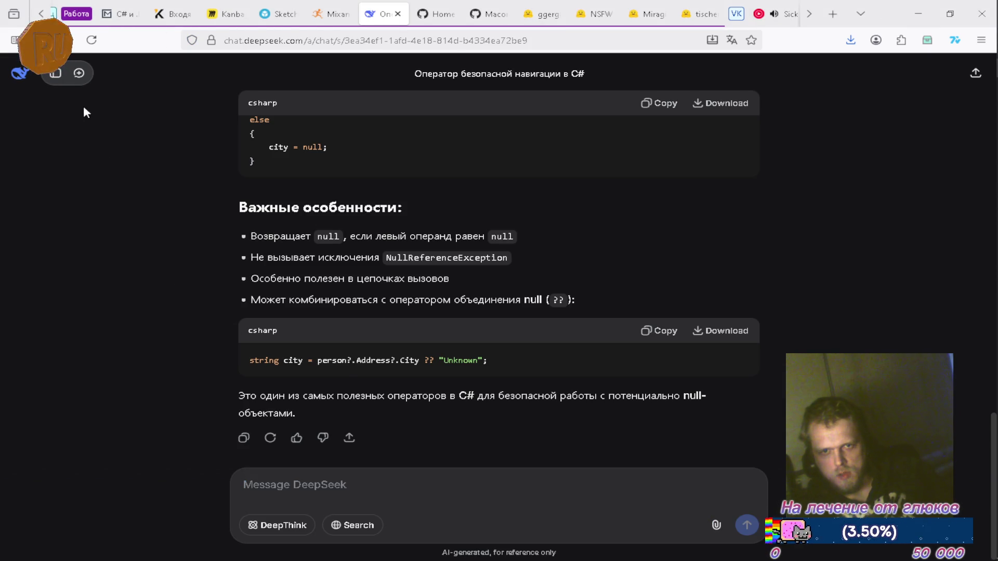
pyautogui.click(352, 483)
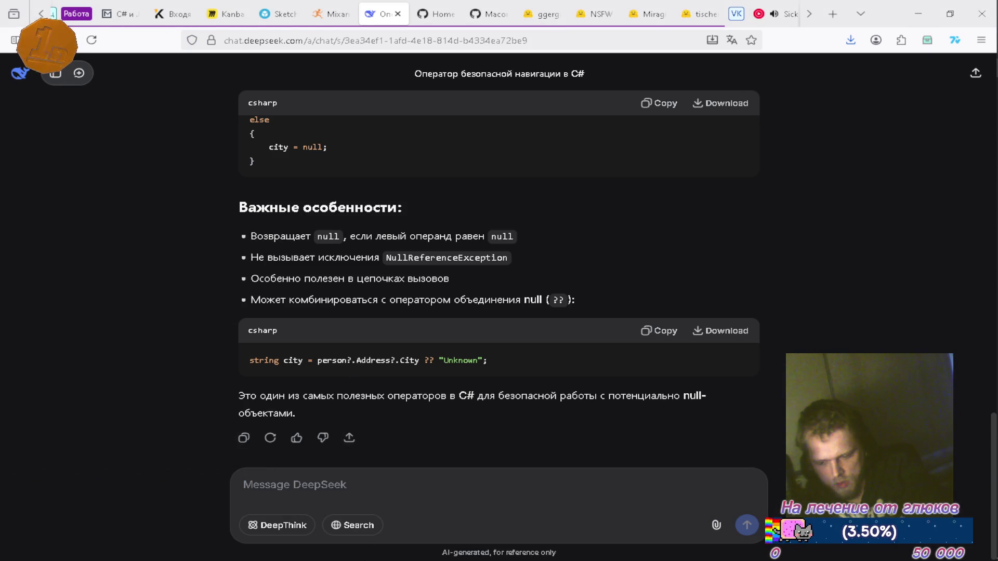
pyautogui.click(357, 526)
pyautogui.write('x')
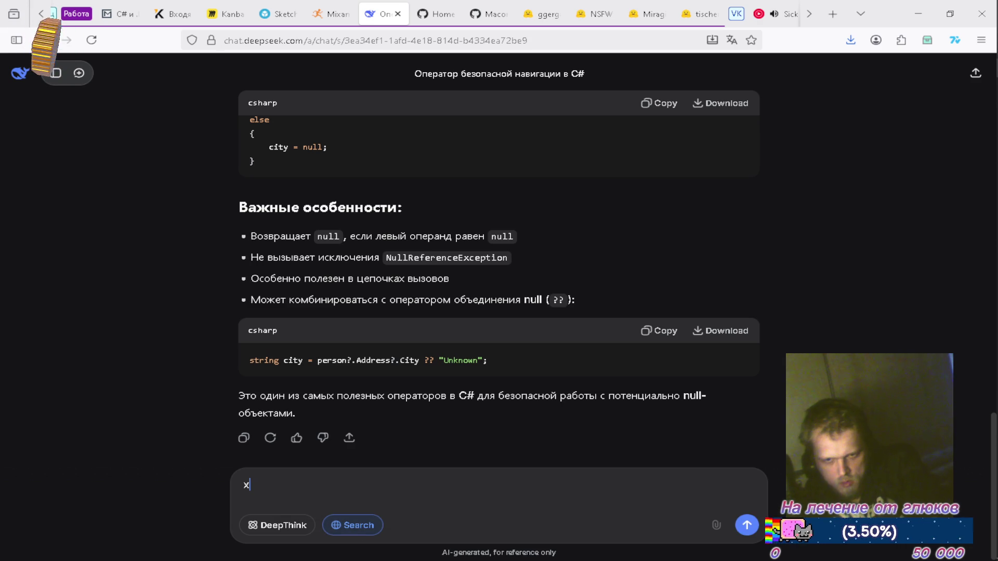
pyautogui.press('BackSpace')
pyautogui.hotkey('alt', 'shift')
pyautogui.write('что значит ор')
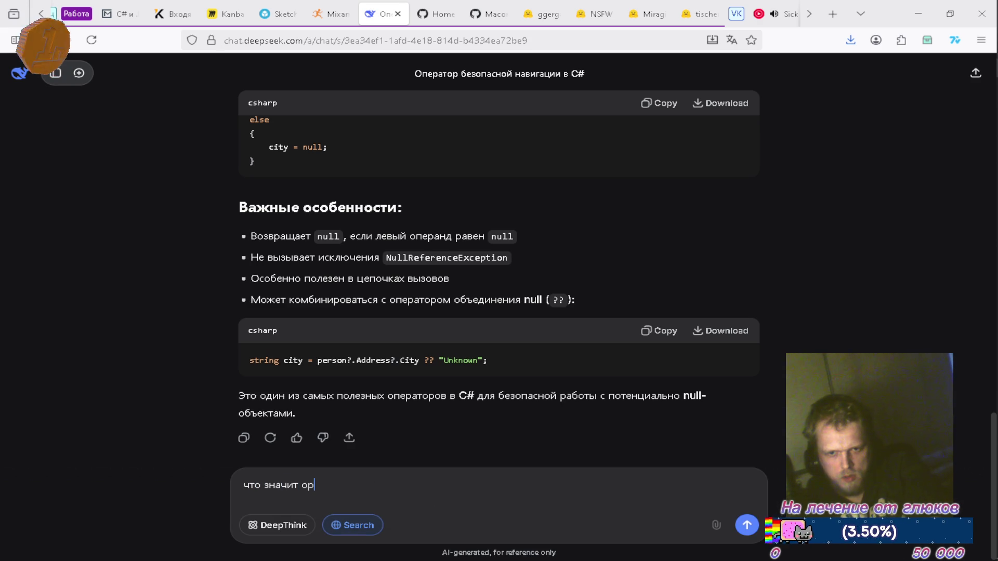
pyautogui.write('анжевый маркер в инспекторе в рантайме на полях монобеха')
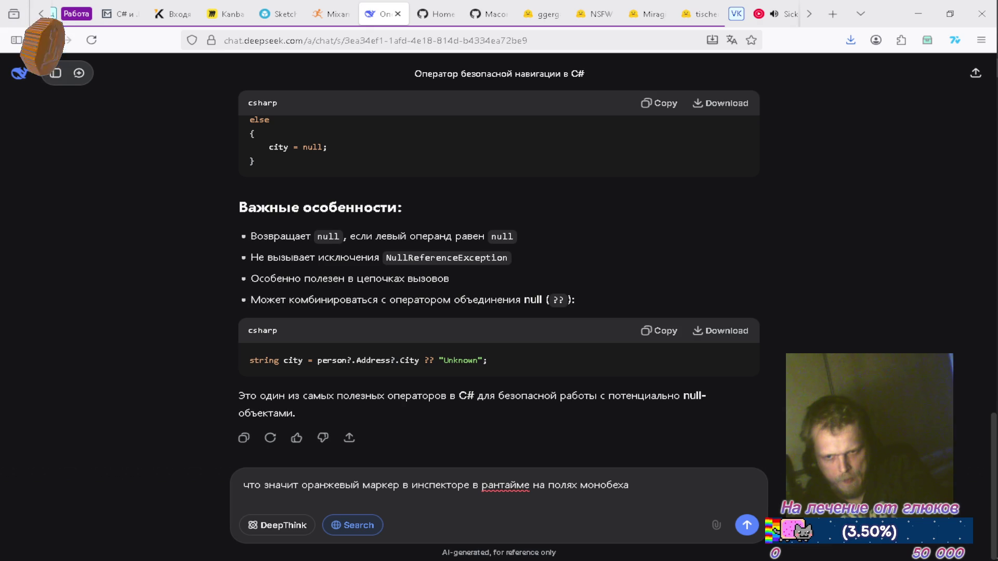
# Step: Finish the question with 'рантайм', remove the duplicated 'в рантайме', and send it
pyautogui.hotkey('alt', 'Tab')
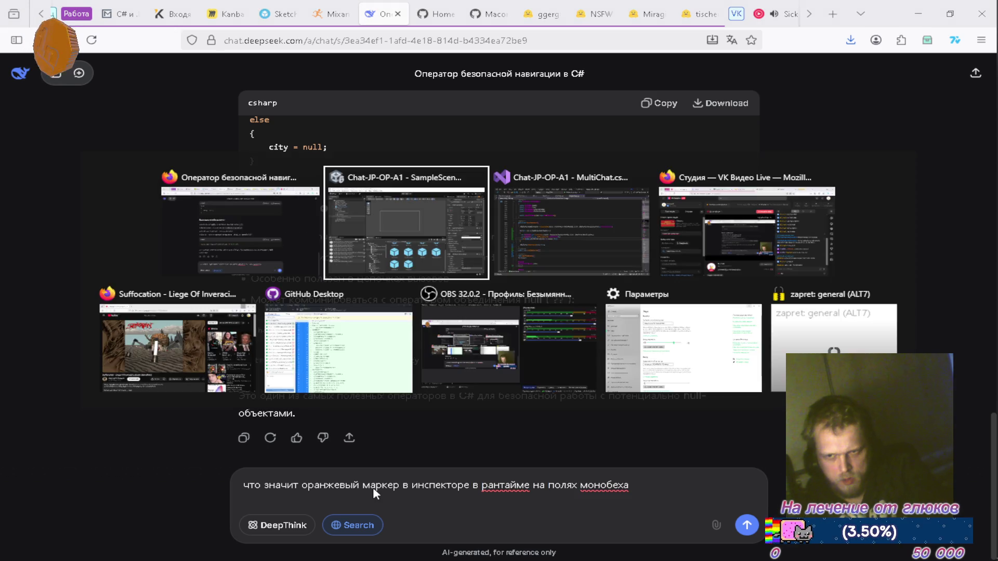
pyautogui.hotkey('alt', 'Tab')
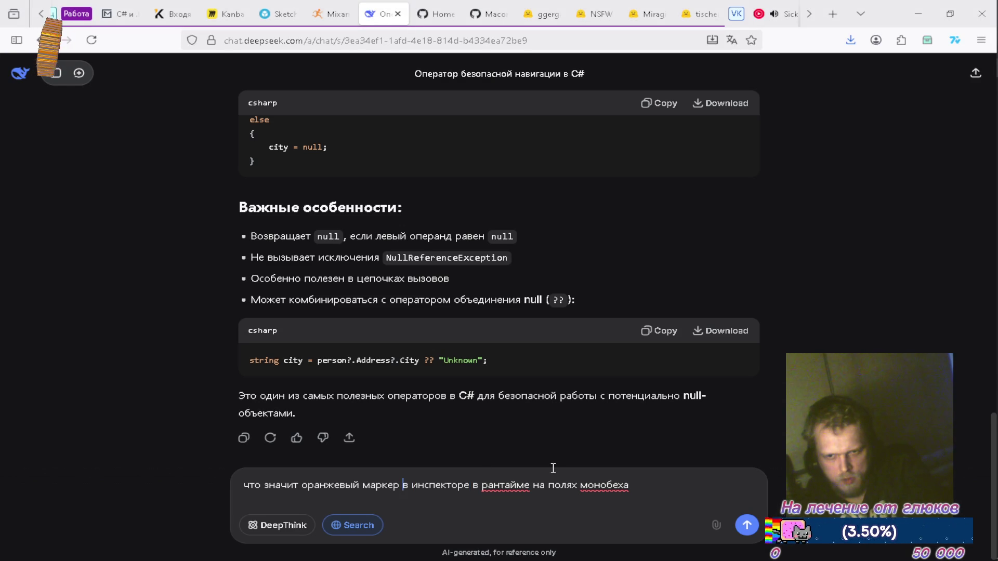
pyautogui.write('рантайм')
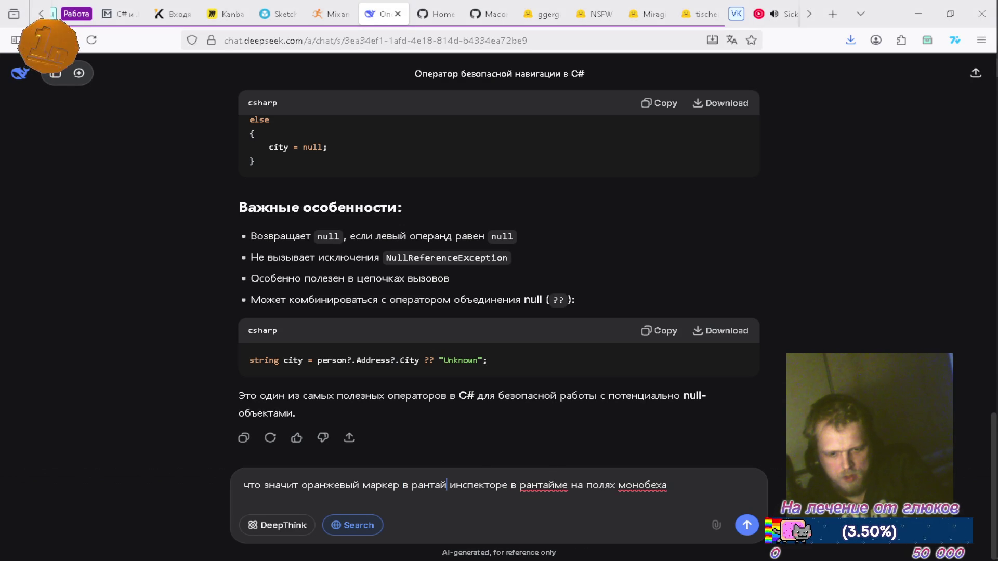
pyautogui.click(519, 485)
pyautogui.hotkey('ctrl', 'Delete')
pyautogui.hotkey('ctrl', 'Delete')
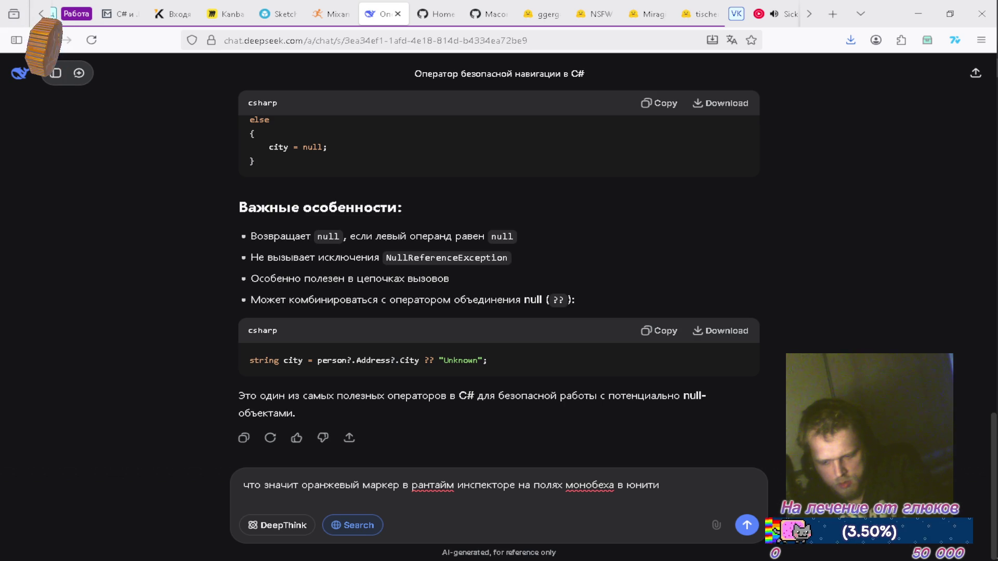
pyautogui.press('Return')
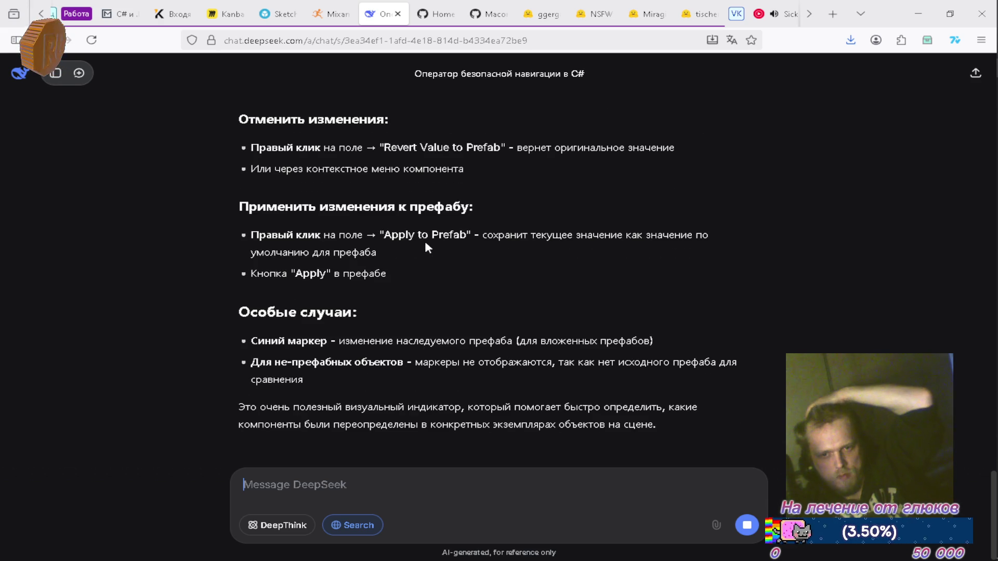
# Step: Send DeepSeek a follow-up: the orange marker is a bar beside fields on a non-prefab MonoBehaviour
pyautogui.write('Н')
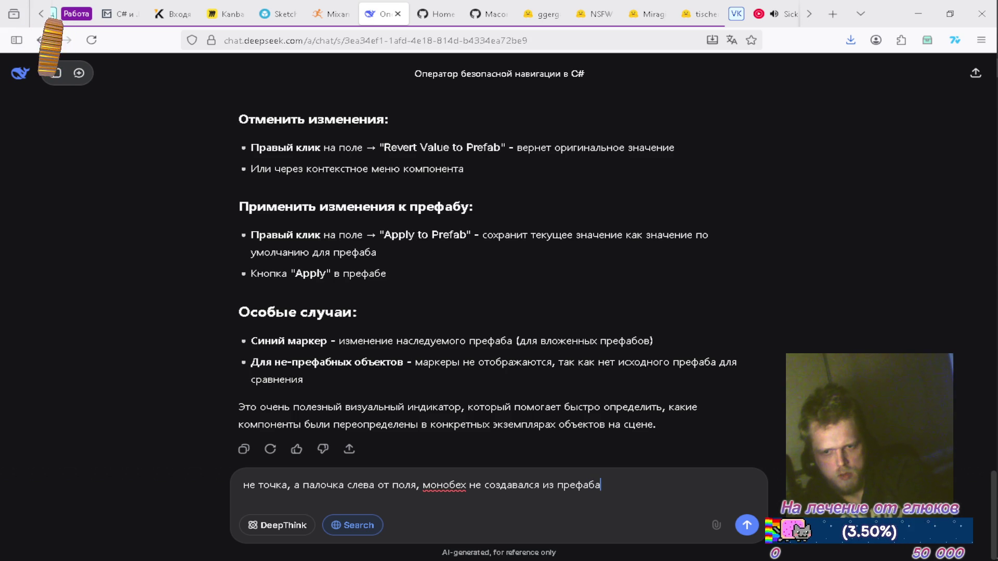
pyautogui.press('Return')
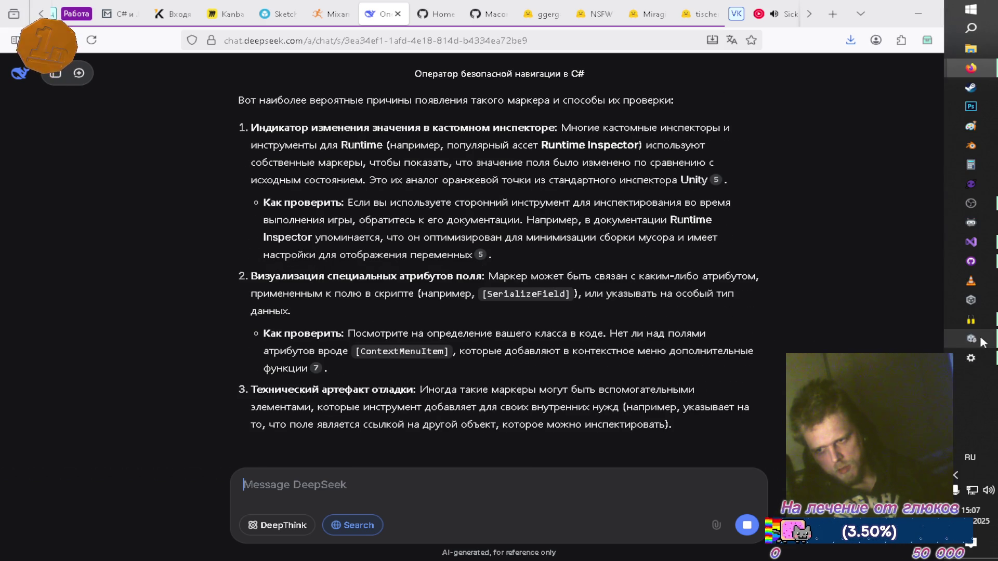
# Step: Review Unity's installed packages in Package Manager (PlayerPrefs Editor 1.2.4, Websocket-Sharp, Entities 1.3.14), then close it
pyautogui.click(980, 336)
pyautogui.click(300, 21)
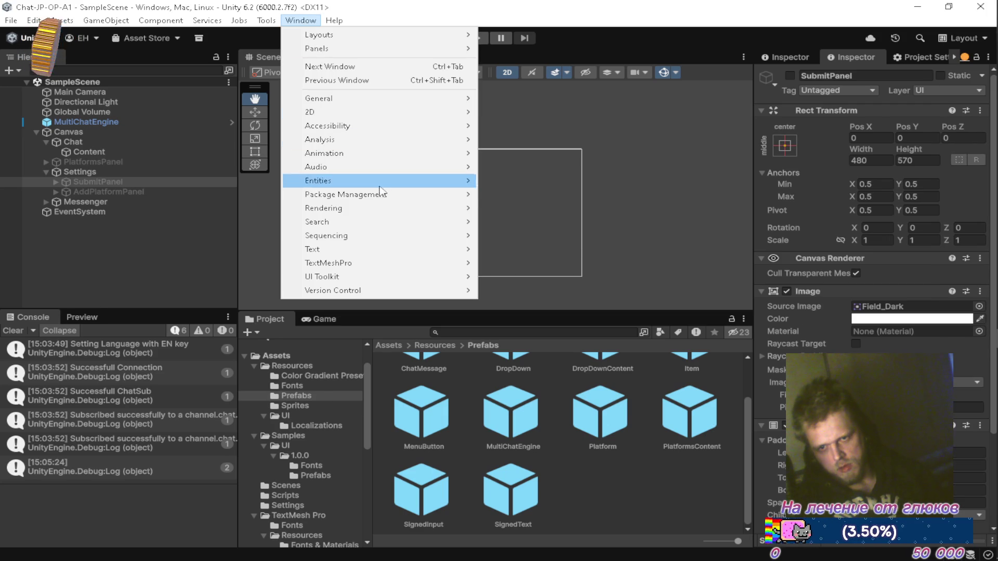
pyautogui.moveTo(390, 196)
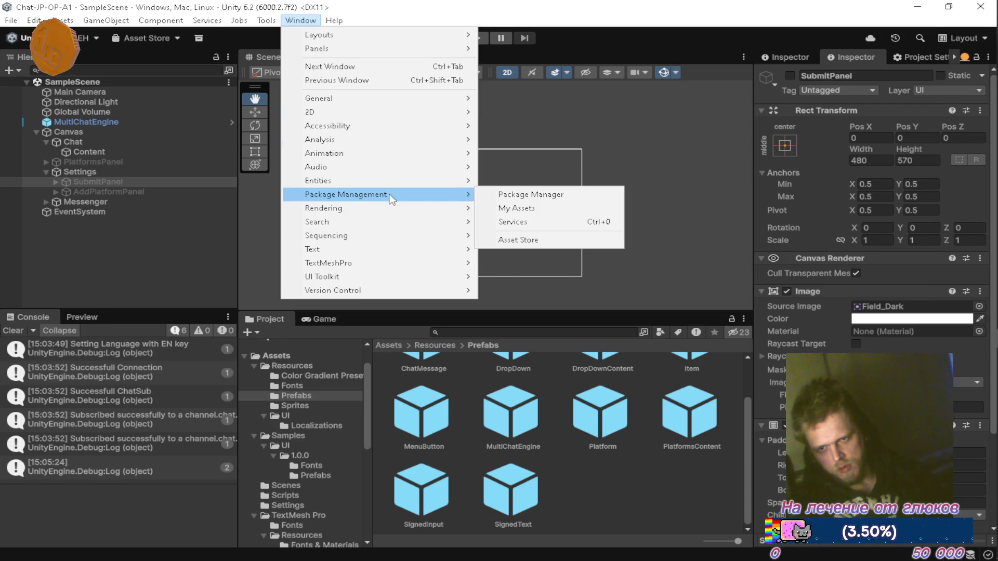
pyautogui.click(532, 193)
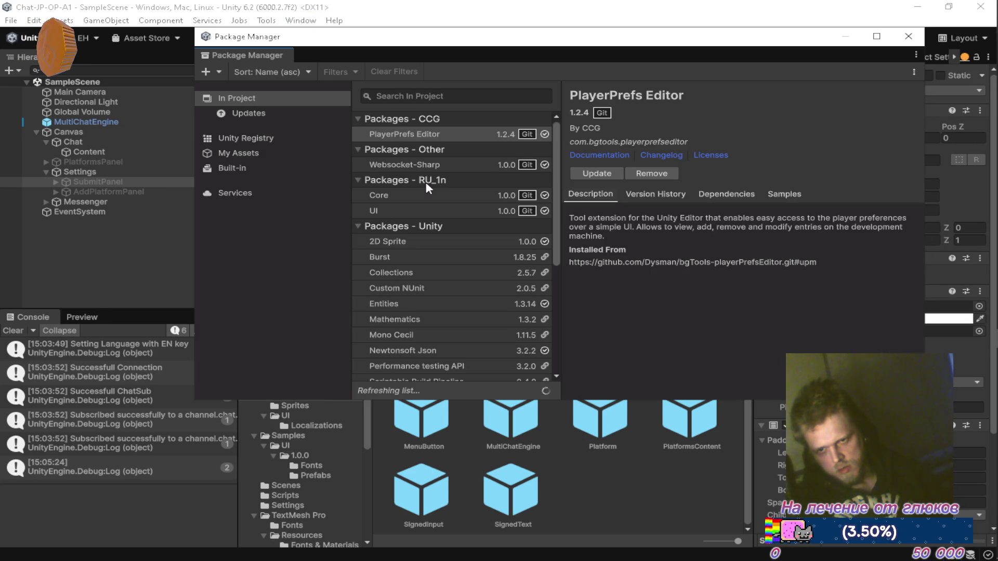
pyautogui.scroll(-2, 428, 253)
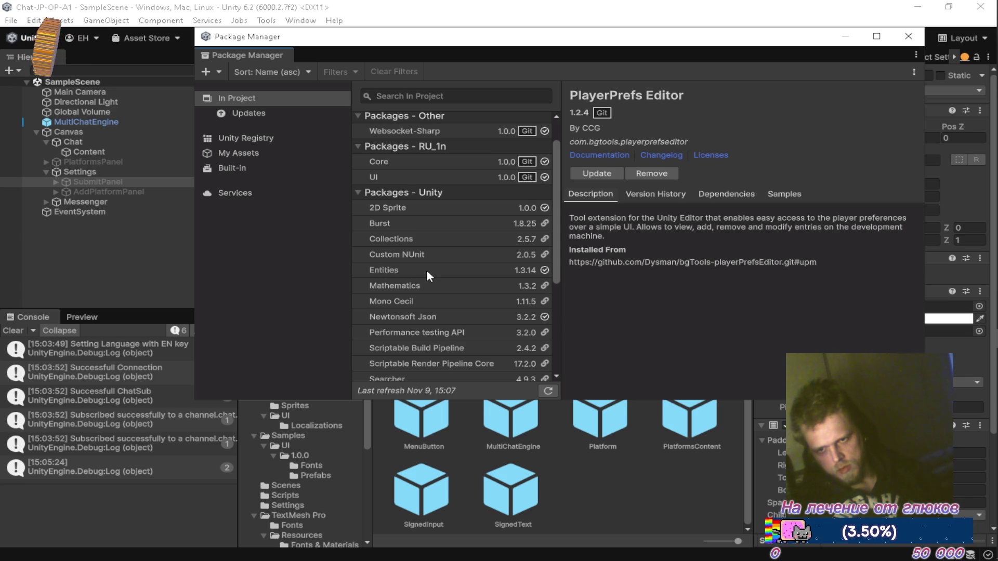
pyautogui.scroll(-5, 427, 270)
pyautogui.scroll(6, 429, 269)
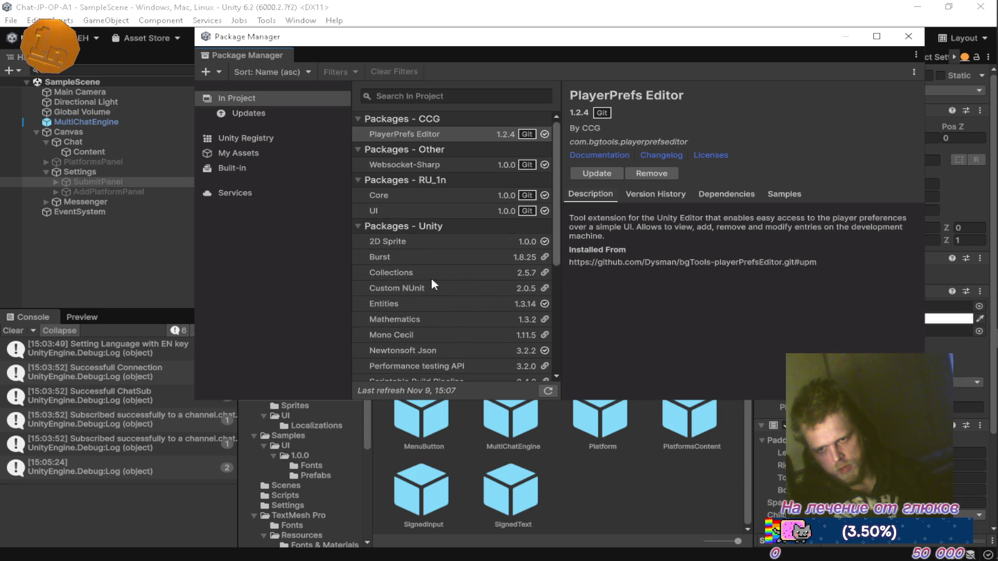
pyautogui.click(909, 37)
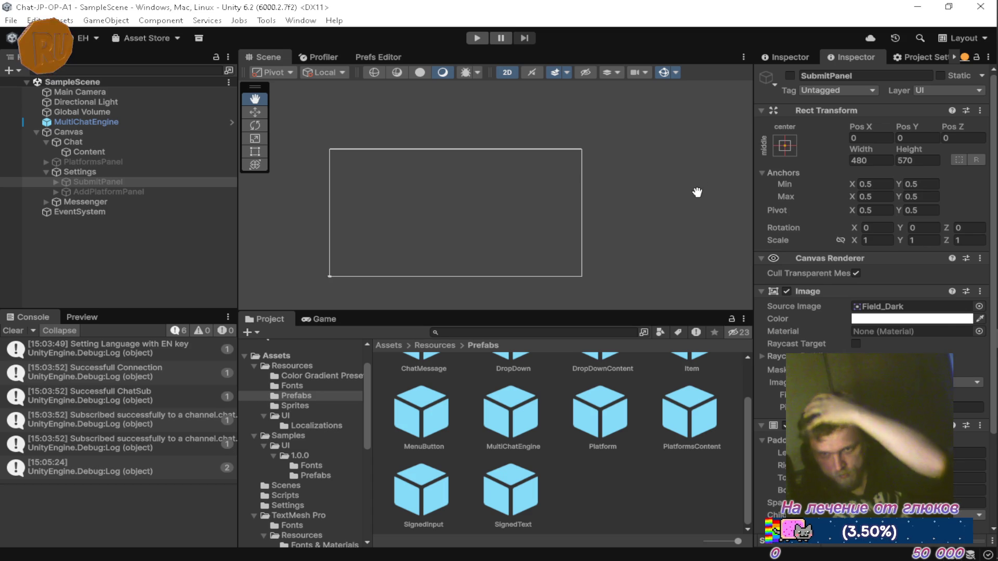
# Step: Open the Core package in the Project panel and view its manifest details
pyautogui.scroll(-5, 299, 498)
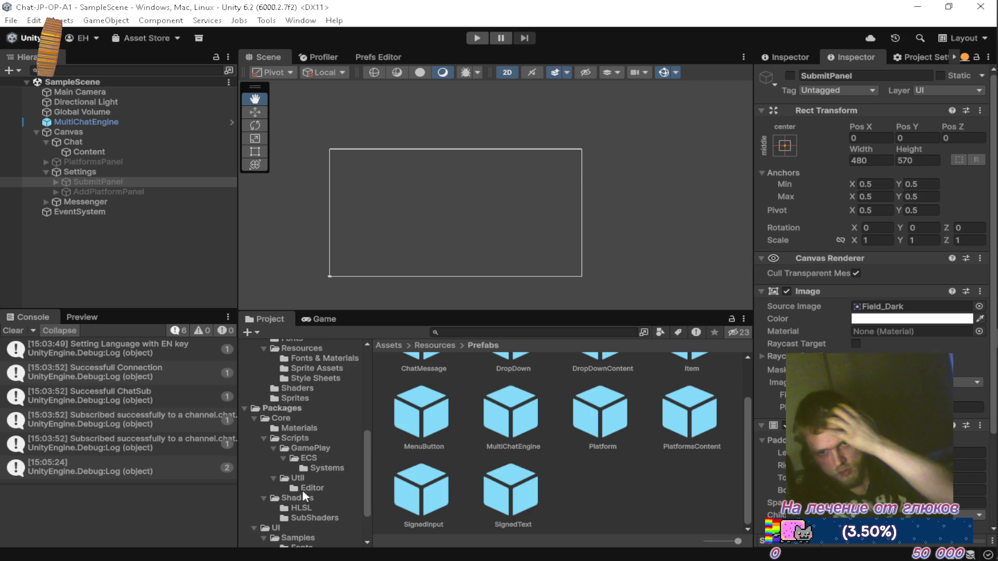
pyautogui.scroll(-2, 300, 498)
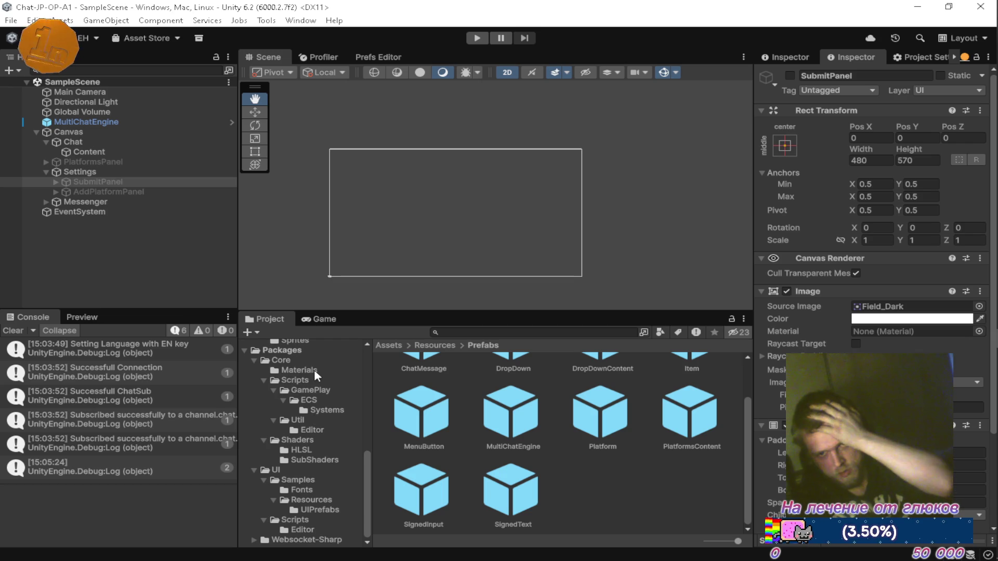
pyautogui.click(296, 361)
pyautogui.click(422, 477)
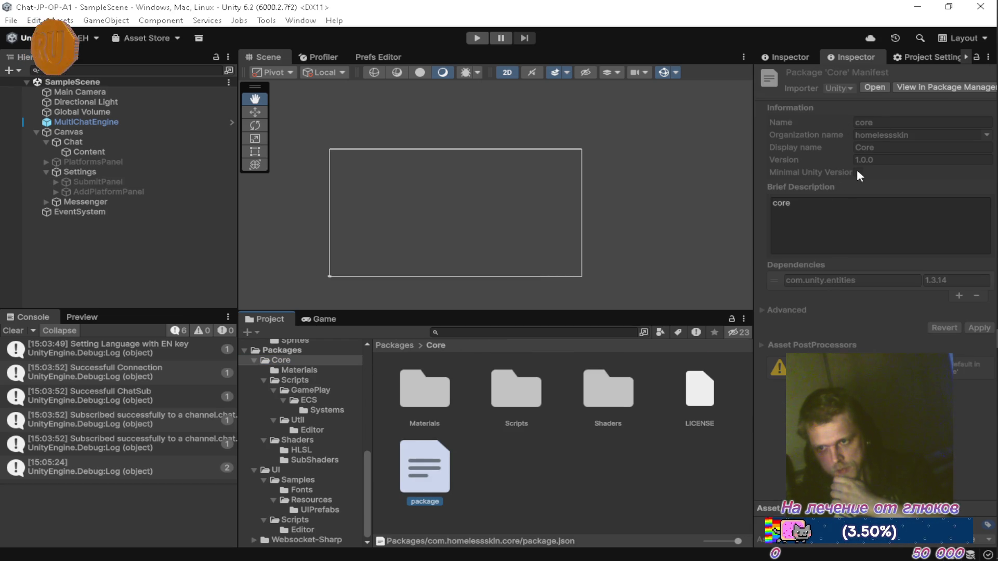
# Step: Open Core's Scripts folder and inspect the GamePlay and Util assembly definitions
pyautogui.doubleClick(517, 390)
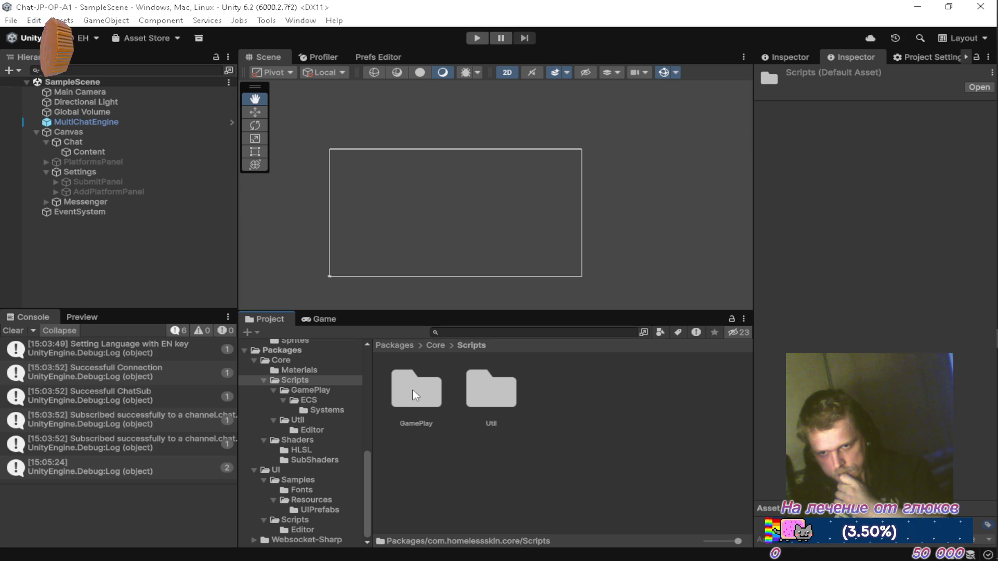
pyautogui.doubleClick(419, 398)
pyautogui.click(491, 398)
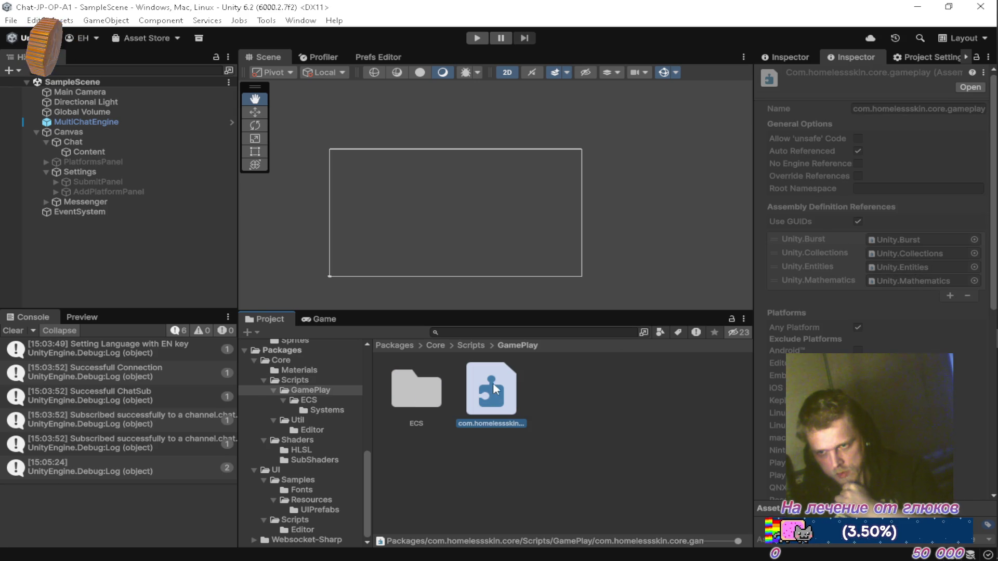
pyautogui.click(312, 382)
pyautogui.click(516, 399)
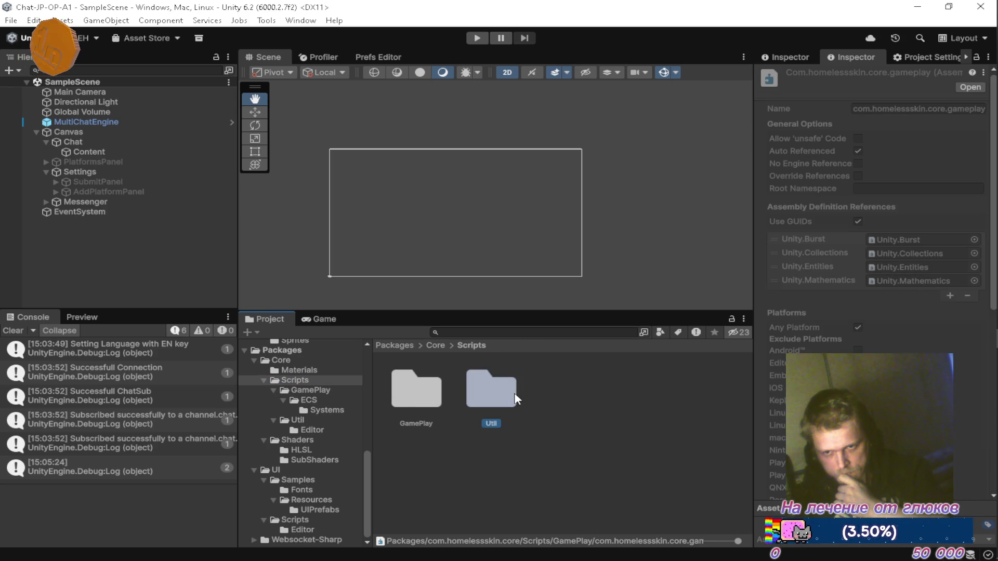
pyautogui.doubleClick(517, 399)
pyautogui.click(598, 388)
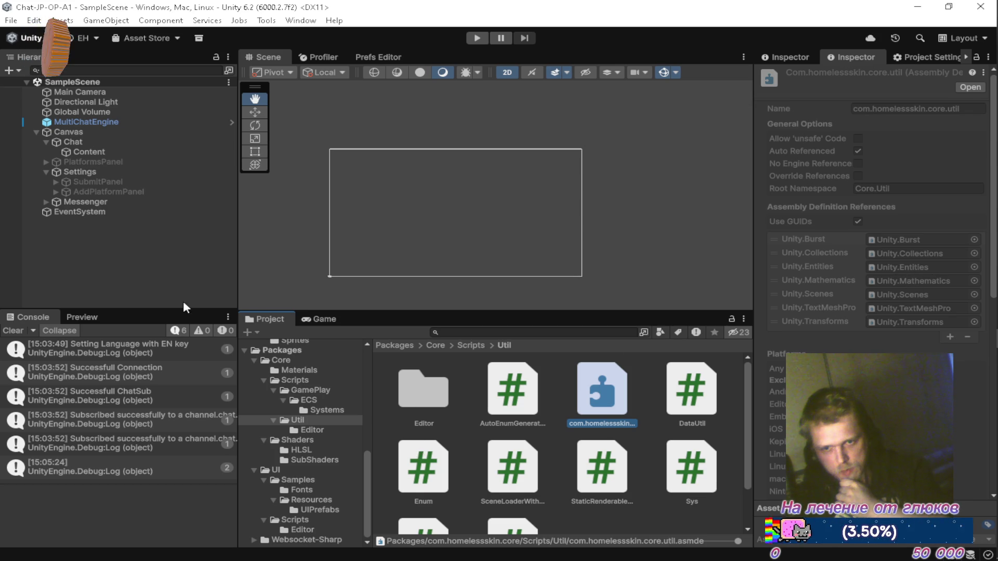
# Step: Clear the Console log and select the Directional Light in the Hierarchy
pyautogui.click(140, 275)
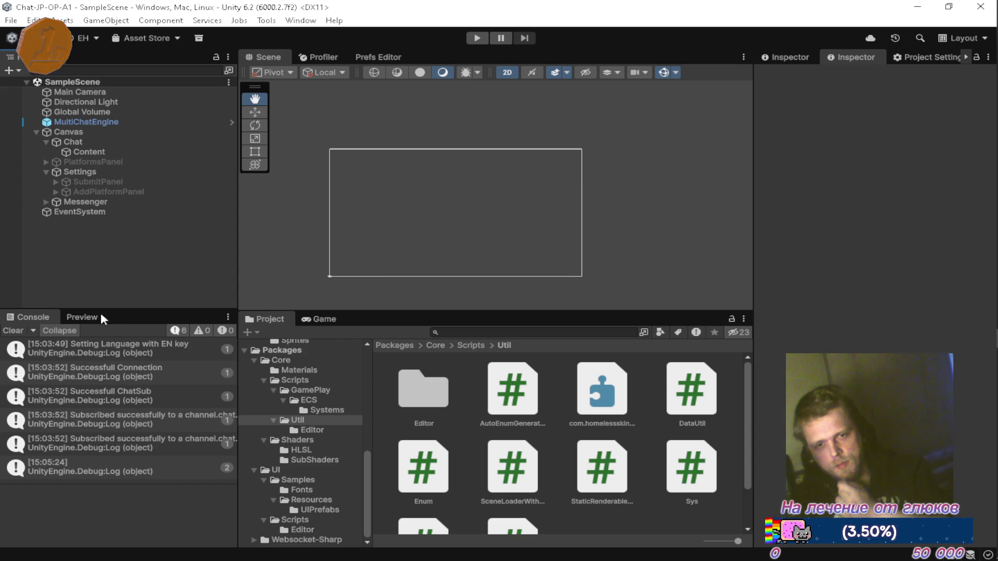
pyautogui.click(20, 331)
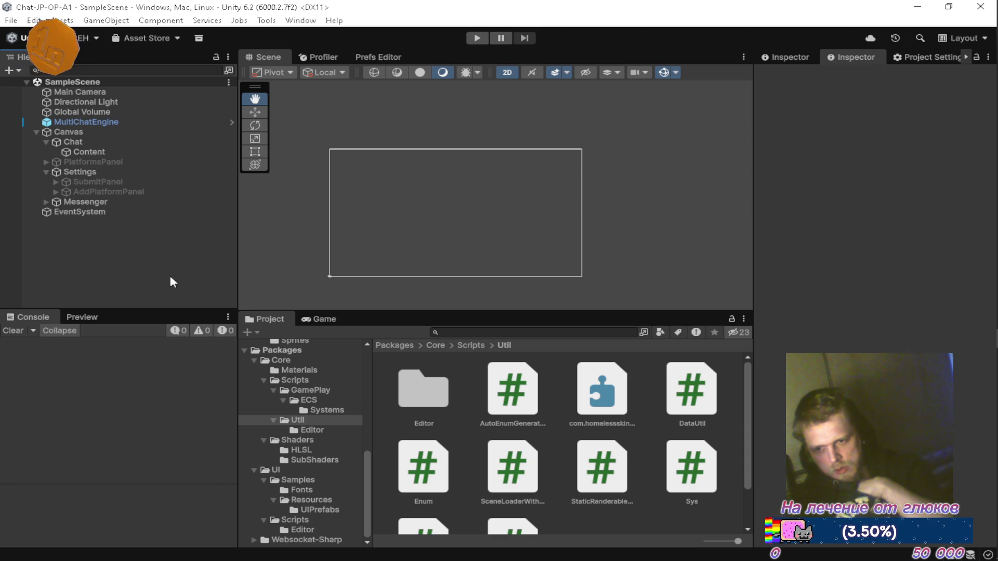
pyautogui.scroll(-2, 520, 429)
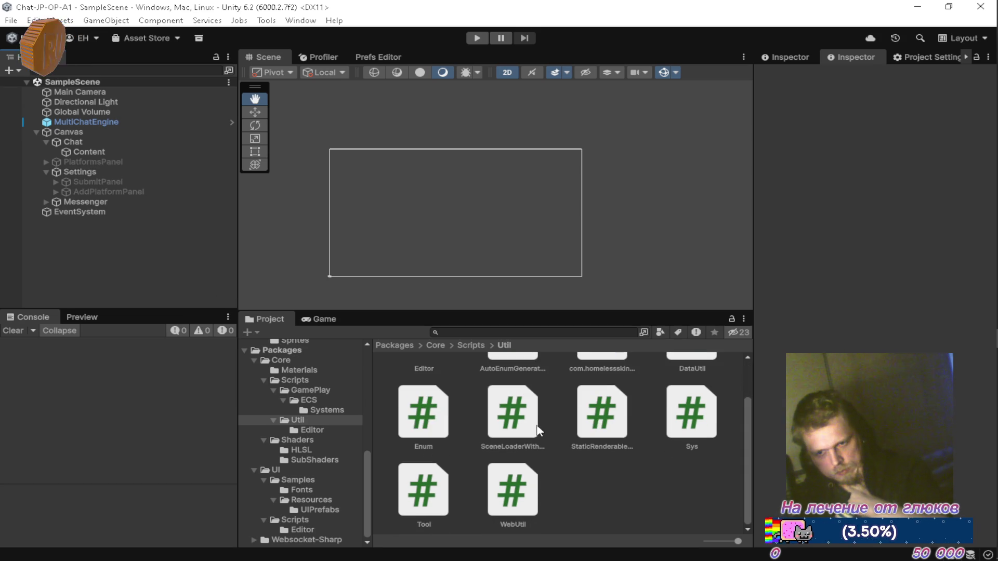
pyautogui.scroll(2, 531, 429)
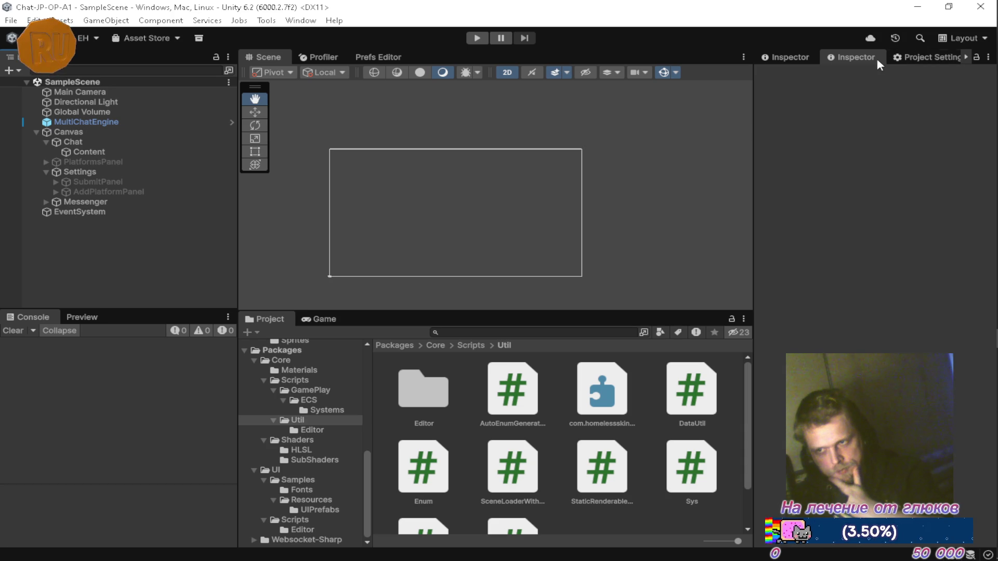
pyautogui.click(98, 103)
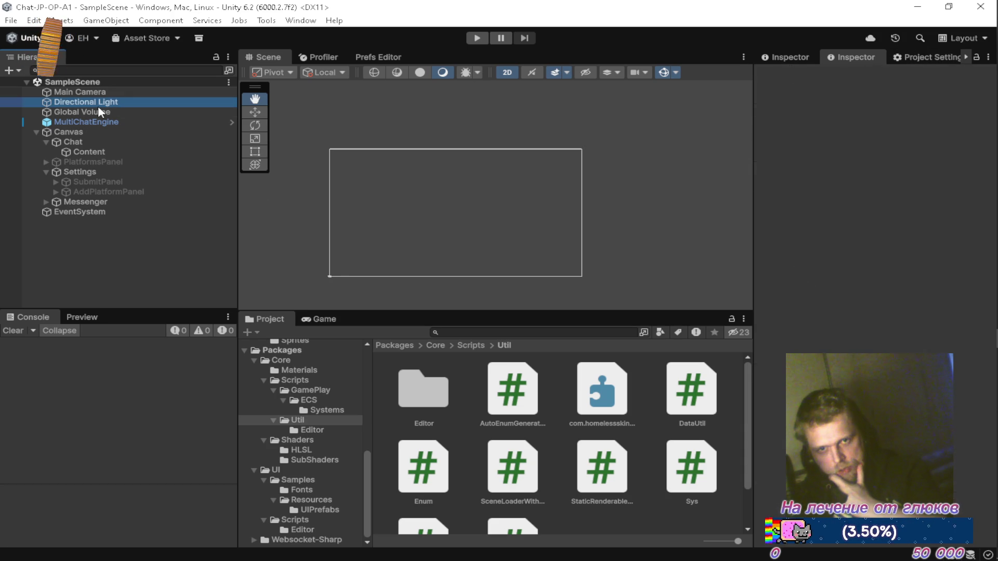
pyautogui.click(964, 57)
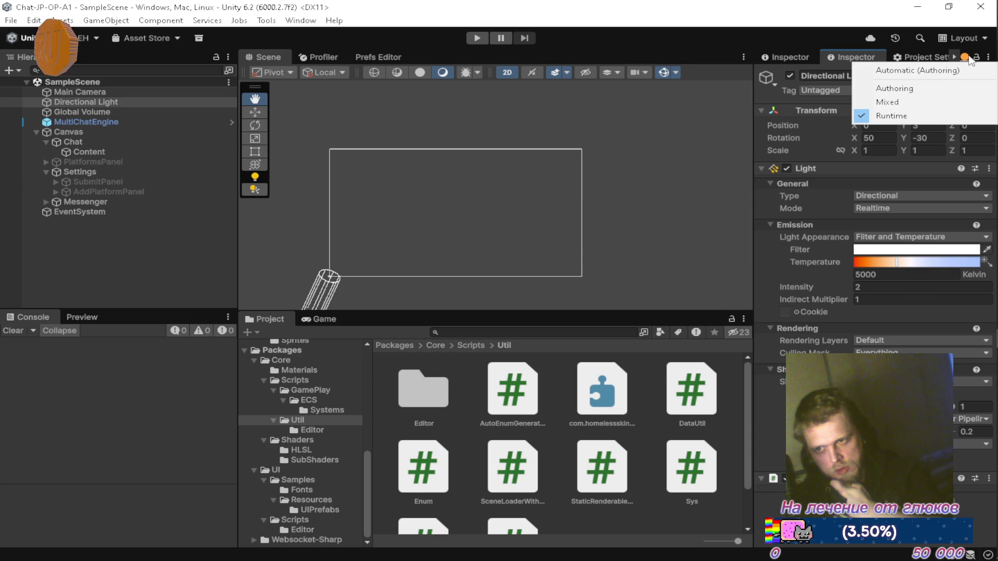
pyautogui.click(571, 14)
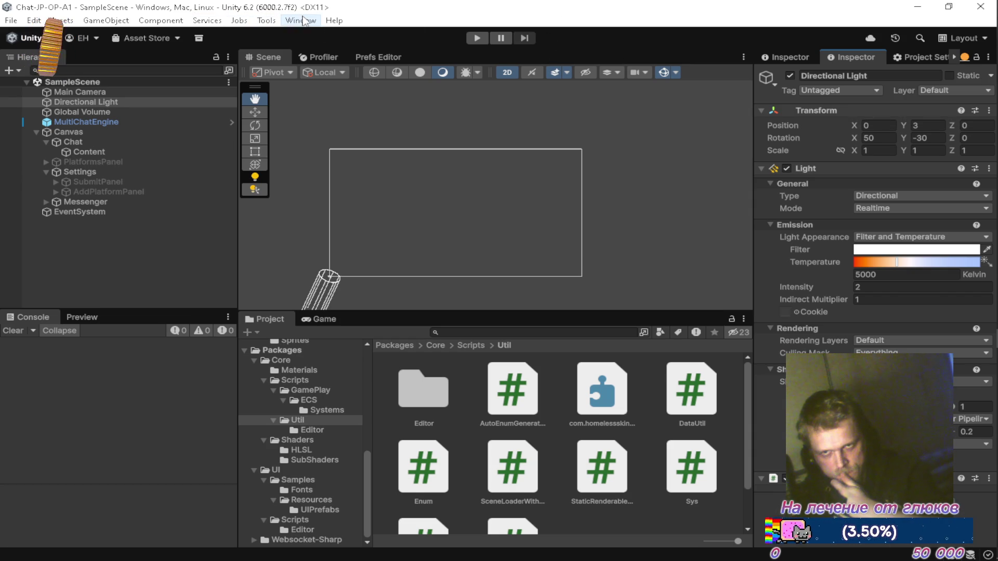
pyautogui.click(301, 20)
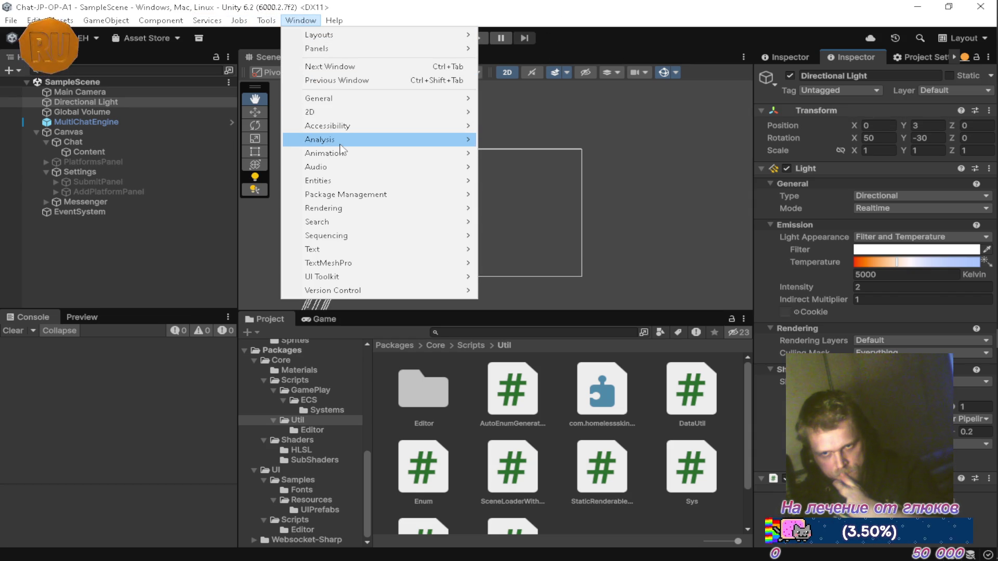
pyautogui.moveTo(357, 152)
pyautogui.moveTo(383, 180)
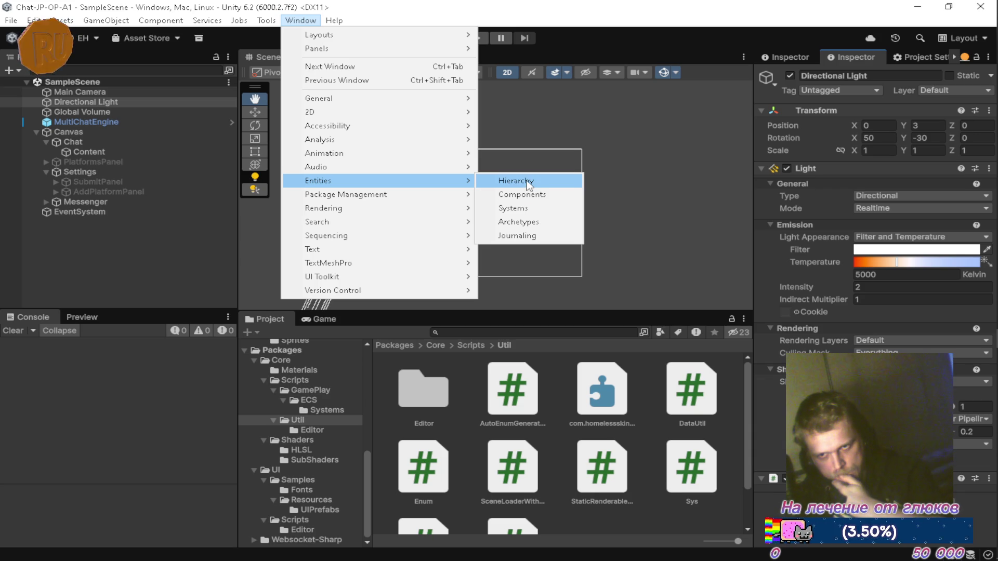
pyautogui.click(527, 182)
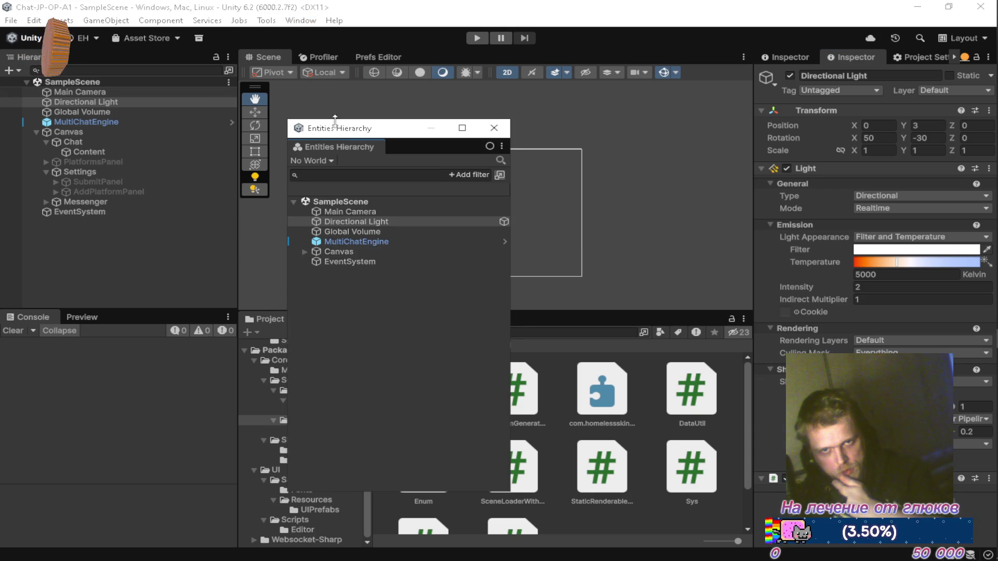
pyautogui.moveTo(355, 143)
pyautogui.mouseDown()
pyautogui.moveTo(186, 95)
pyautogui.moveTo(121, 55)
pyautogui.mouseUp()
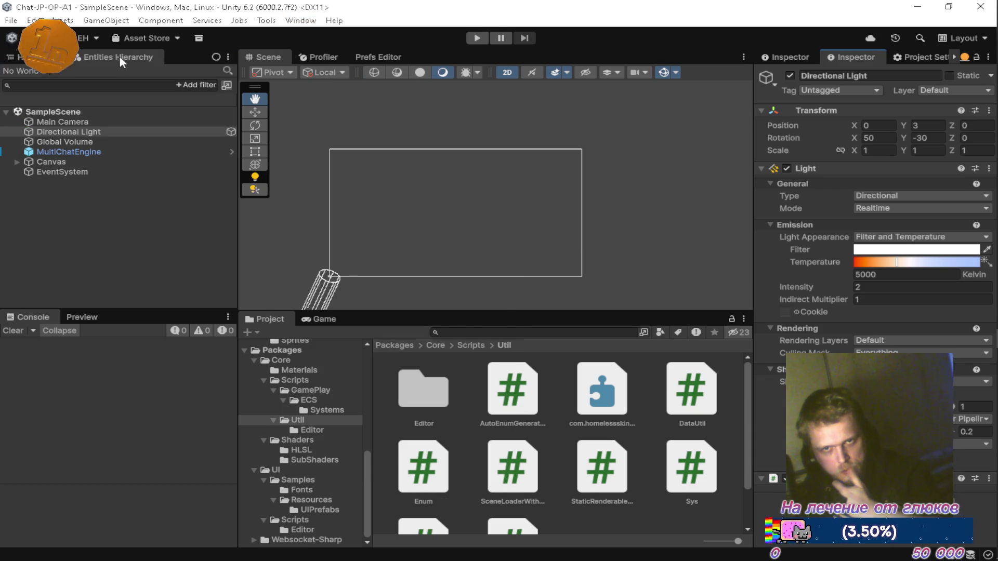
pyautogui.click(216, 57)
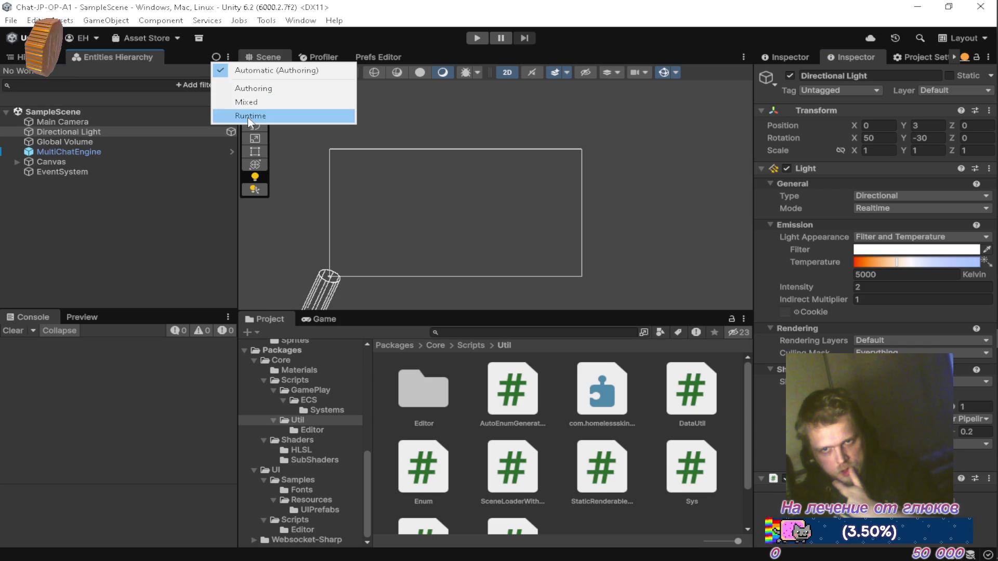
pyautogui.click(245, 116)
pyautogui.click(216, 57)
pyautogui.click(231, 69)
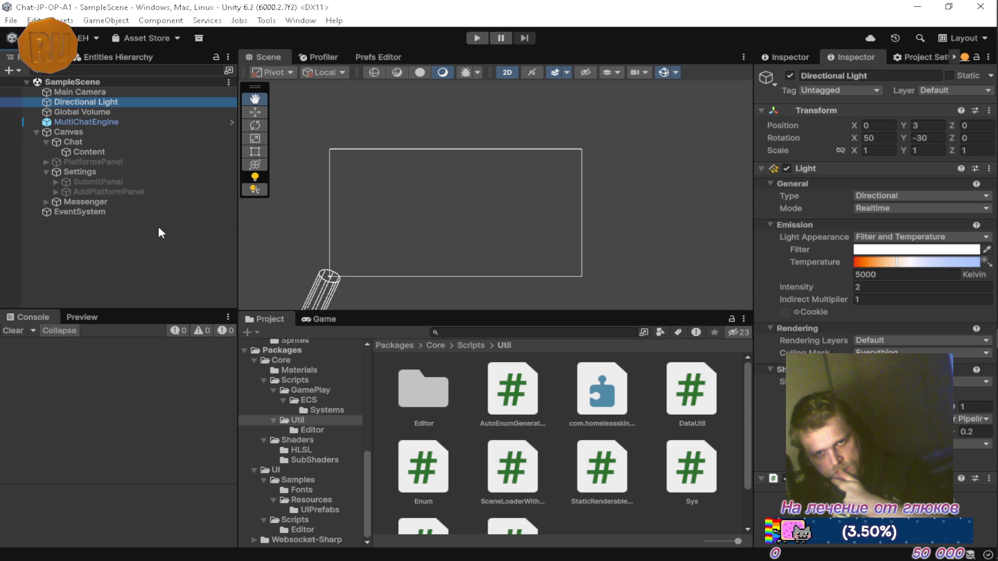
pyautogui.rightClick(132, 55)
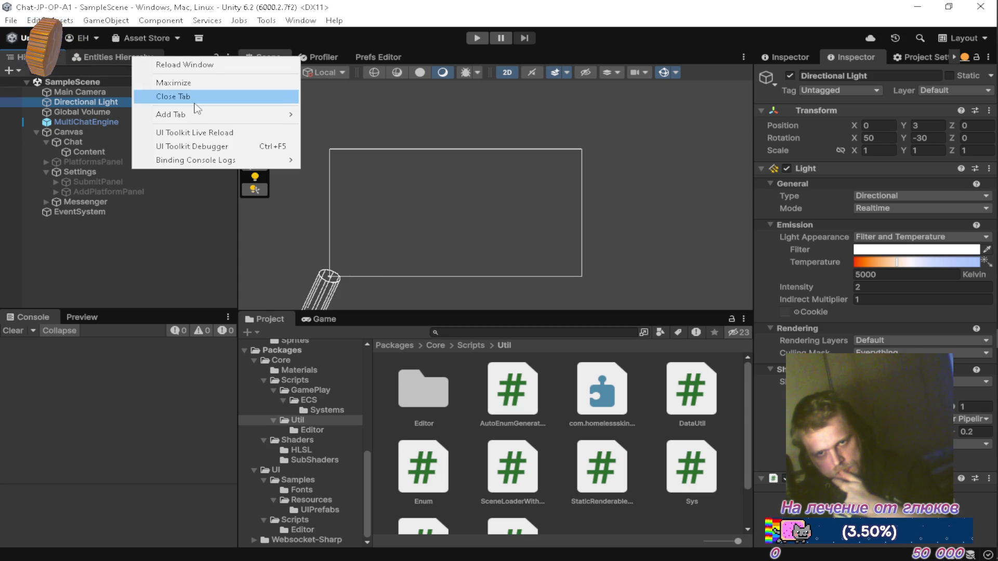
pyautogui.click(192, 97)
pyautogui.click(147, 266)
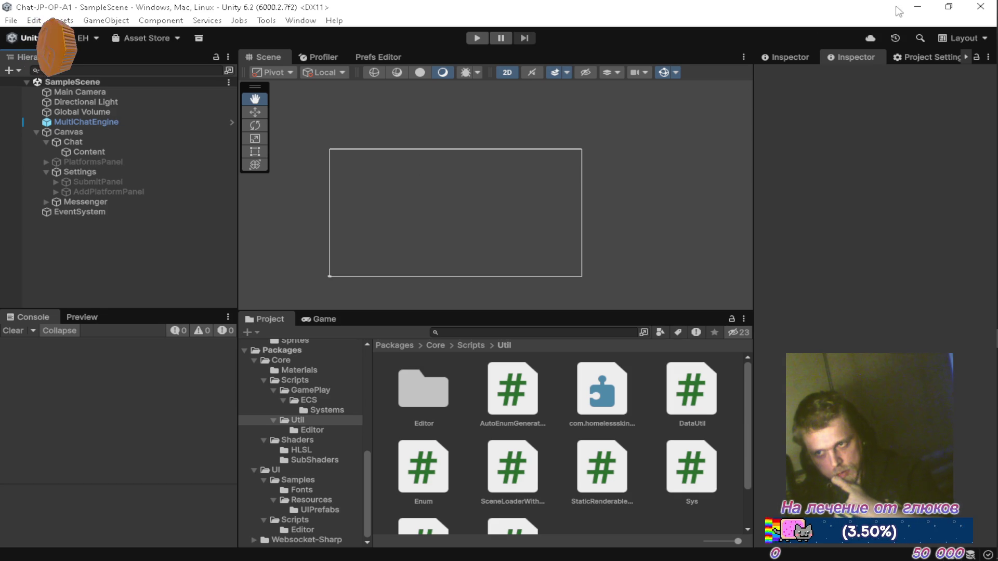
# Step: Paste and send DeepSeek a question on whether the orange field marker relates to unity.entities
pyautogui.click(918, 7)
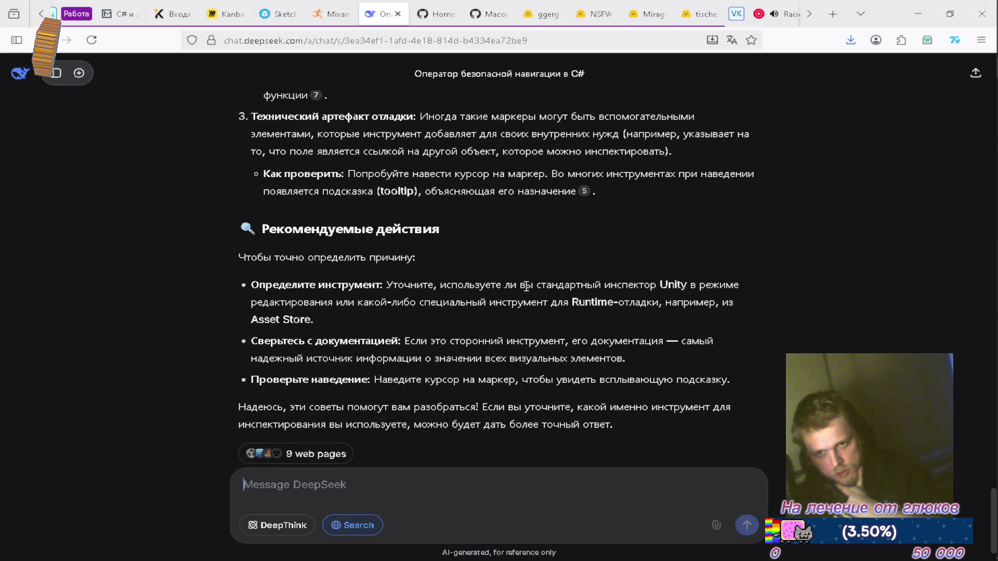
pyautogui.scroll(-1, 512, 299)
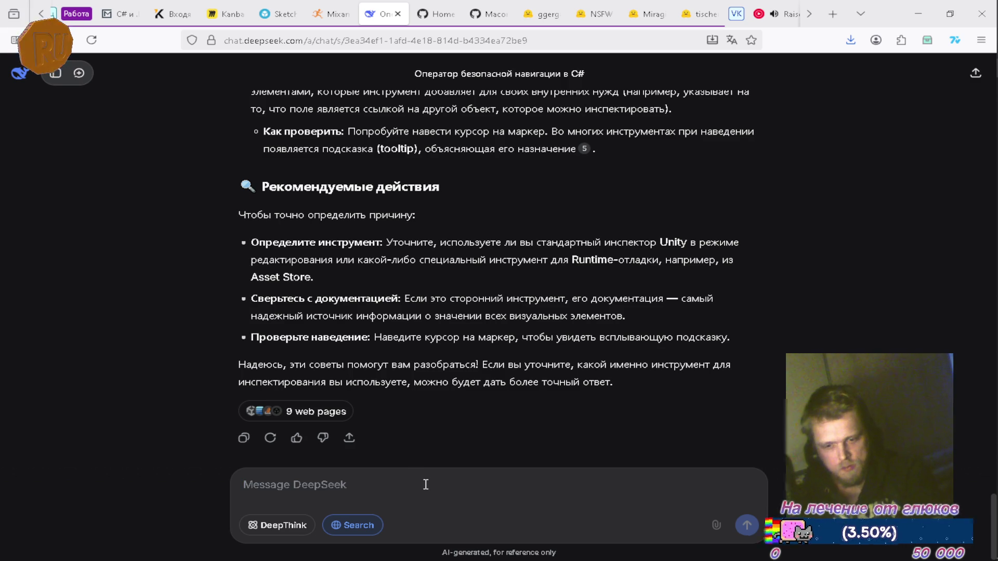
pyautogui.write('это как-то связано с пакетом unity.entities')
pyautogui.press('Return')
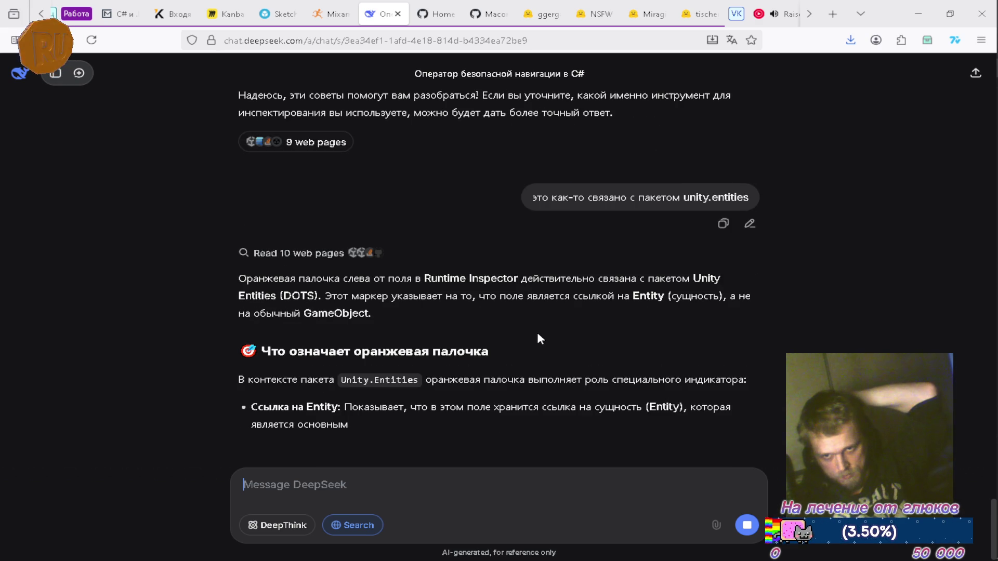
# Step: Read through DeepSeek's reply explaining the bar marks fields holding Entity references
pyautogui.scroll(2, 576, 345)
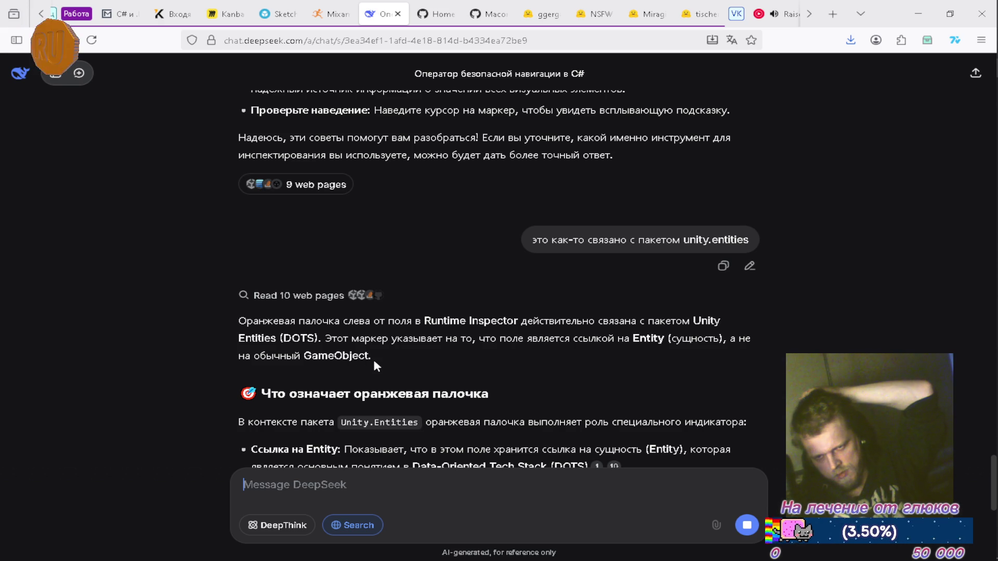
pyautogui.scroll(-2, 374, 362)
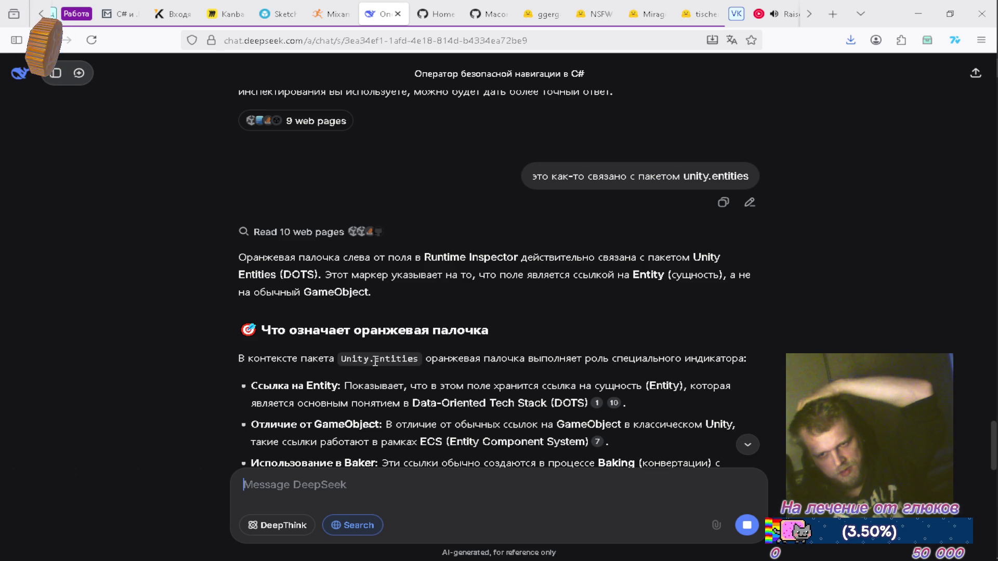
pyautogui.scroll(-2, 375, 362)
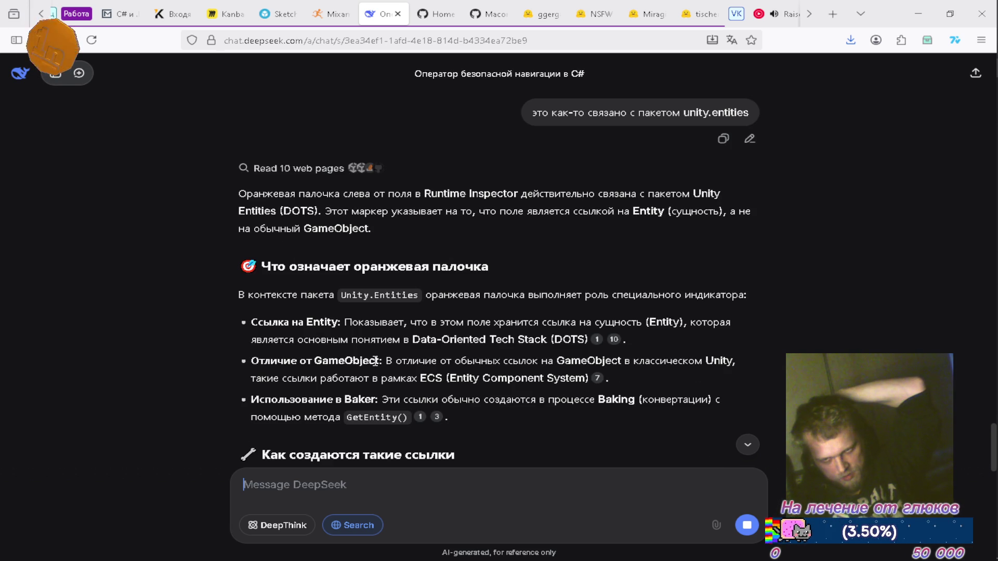
pyautogui.scroll(-2, 375, 360)
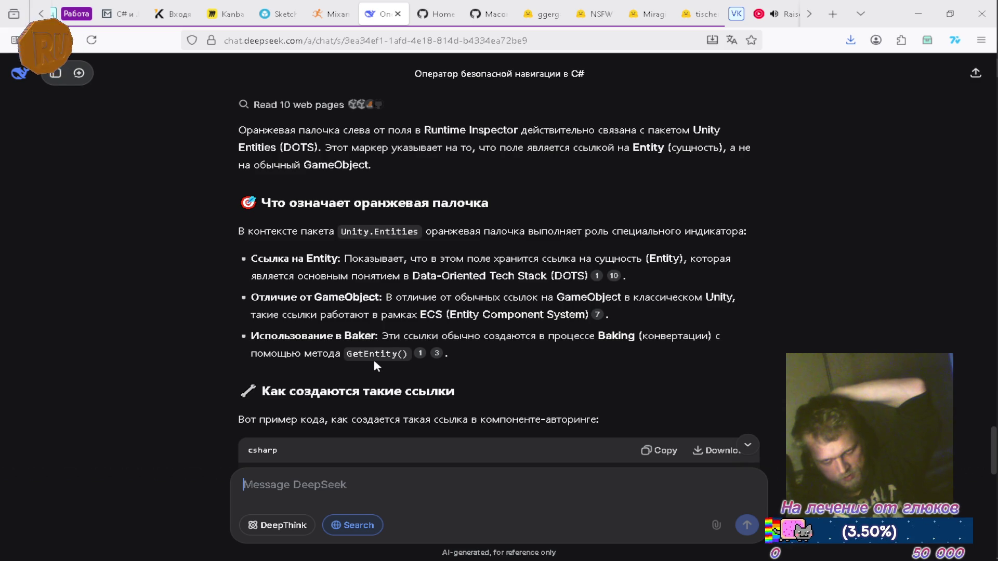
pyautogui.scroll(-4, 375, 362)
pyautogui.scroll(-4, 375, 362)
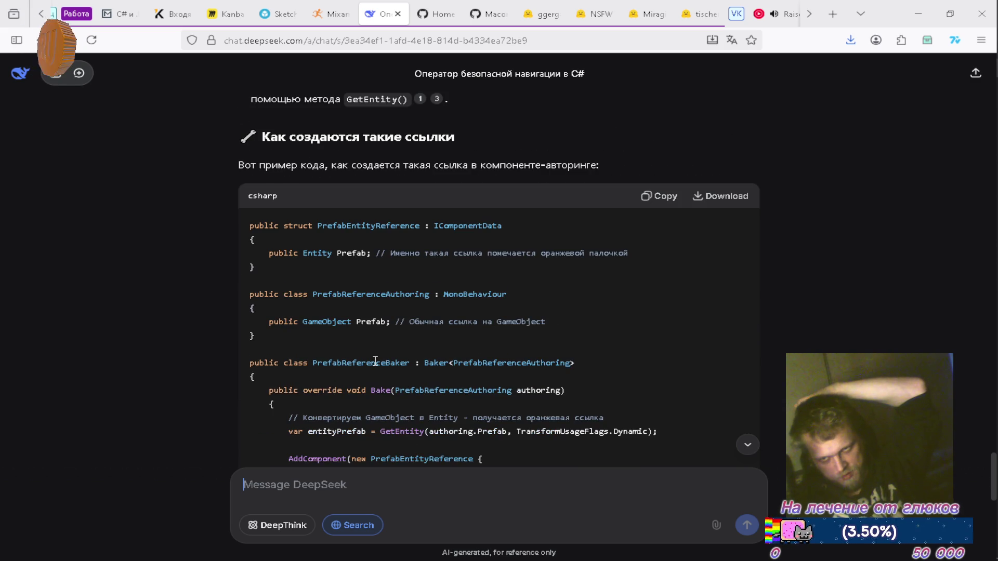
pyautogui.scroll(-8, 375, 361)
pyautogui.scroll(-10, 374, 364)
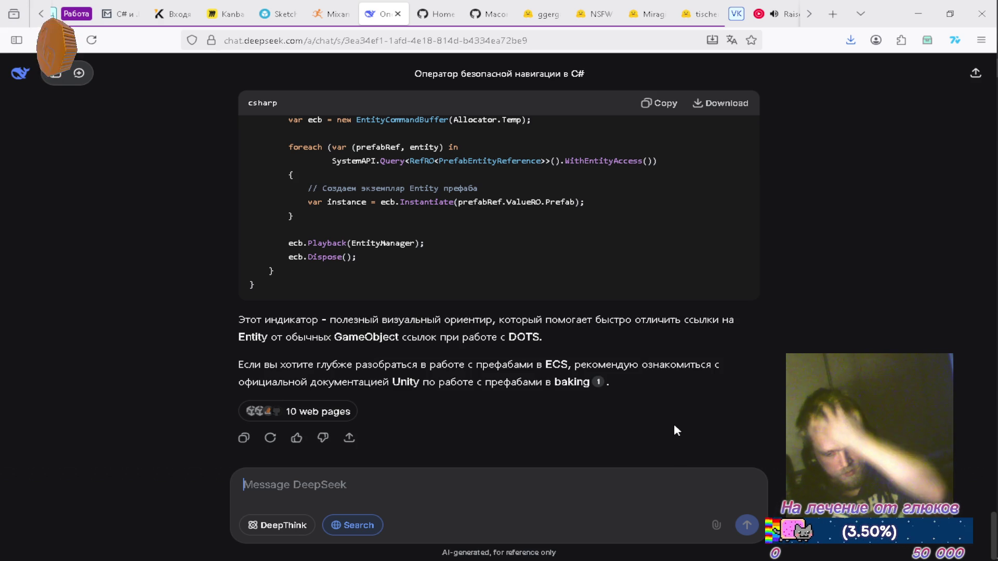
pyautogui.scroll(10, 675, 429)
pyautogui.scroll(15, 675, 430)
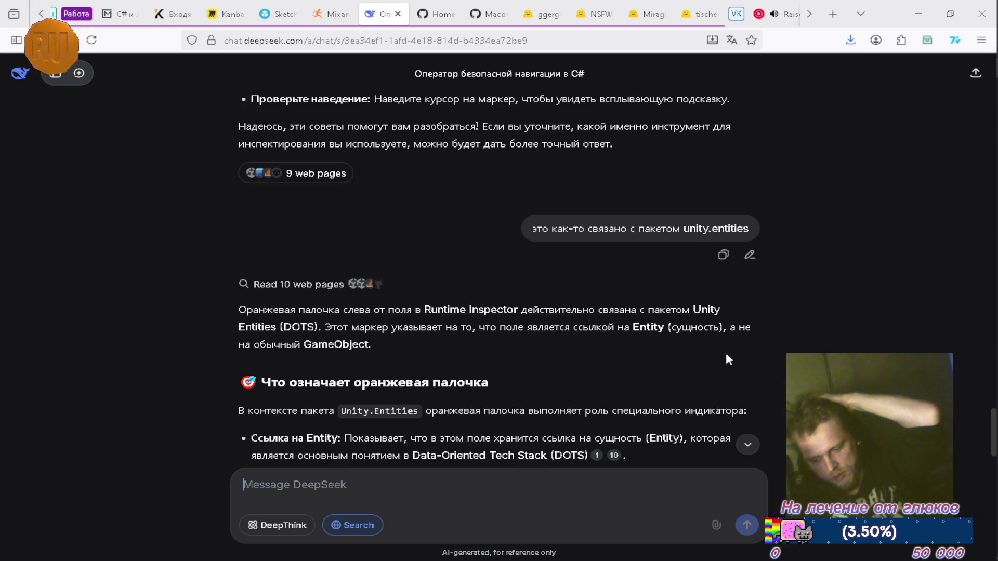
pyautogui.click(918, 14)
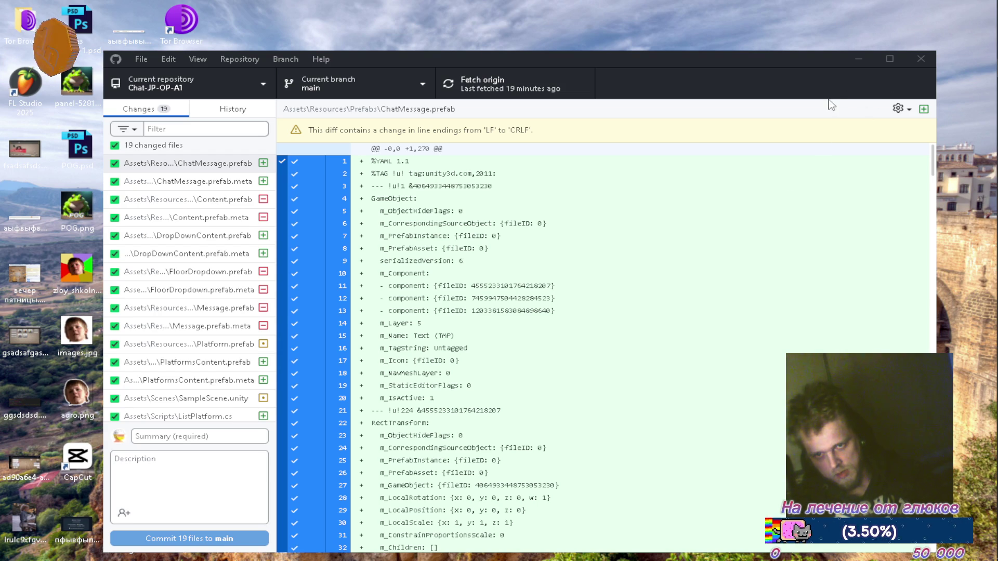
# Step: Bring the Unity editor back in front of GitHub Desktop
pyautogui.click(970, 340)
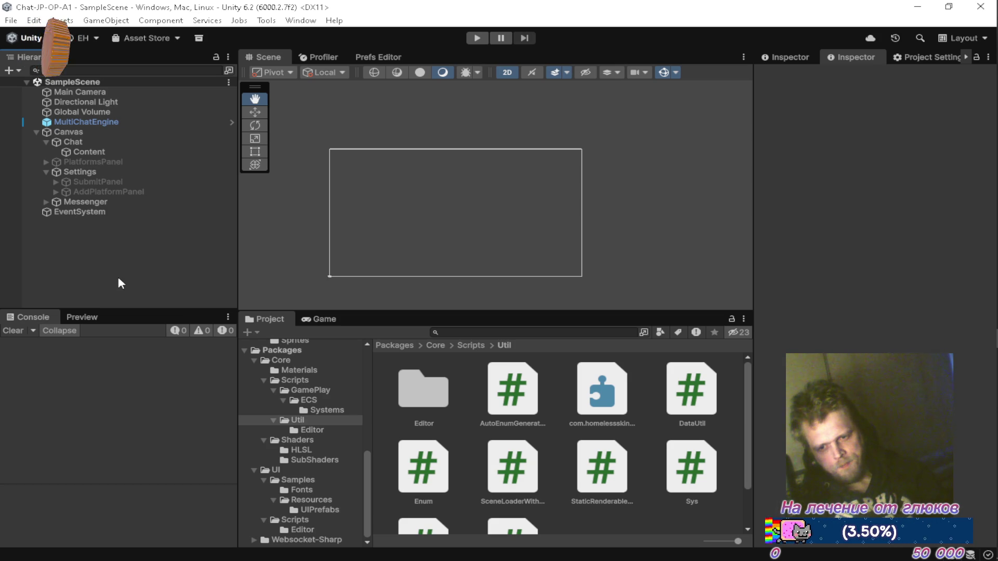
# Step: Start Play mode so the vk and twitch panels and chat messages appear, framing them in the Scene view
pyautogui.click(129, 151)
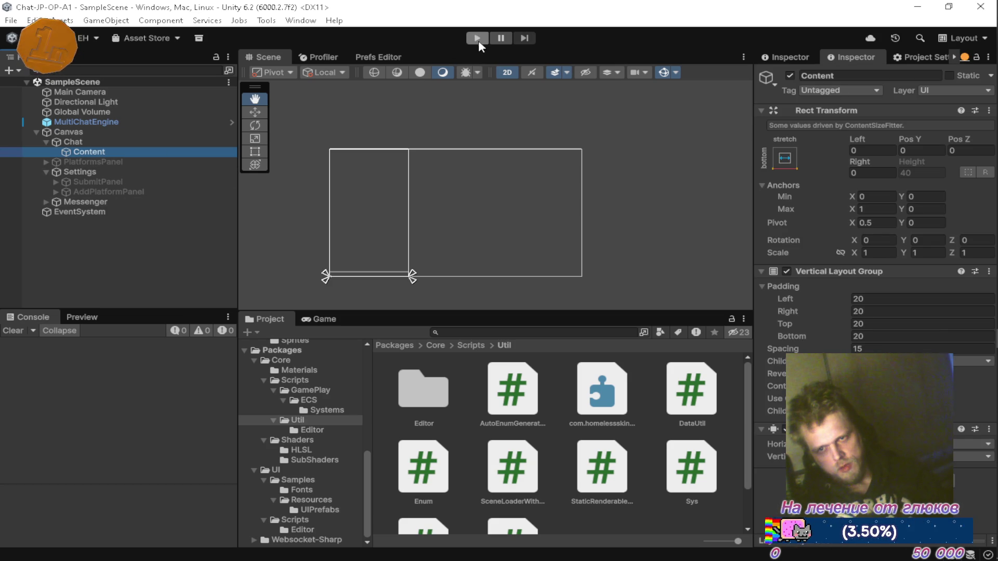
pyautogui.click(158, 274)
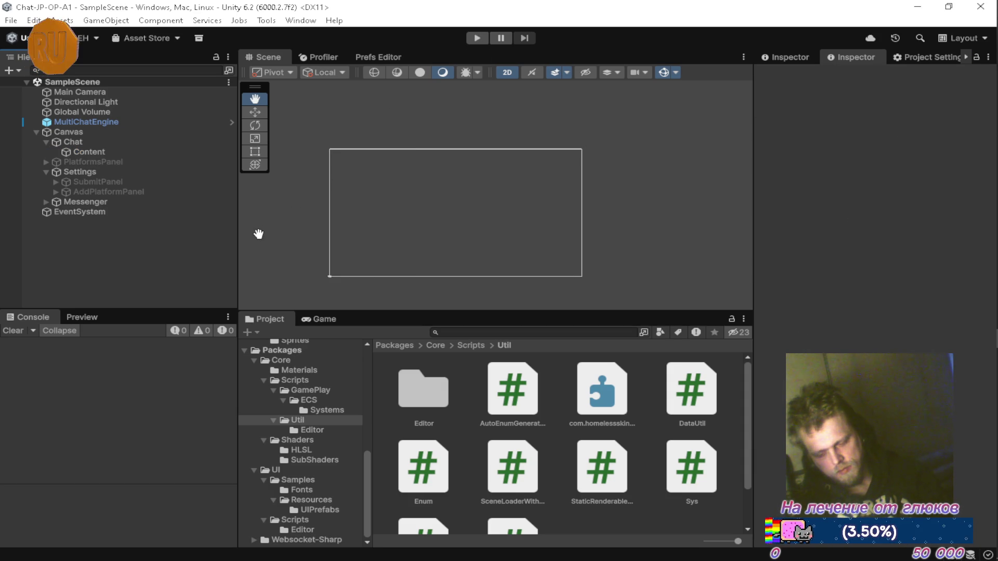
pyautogui.click(477, 38)
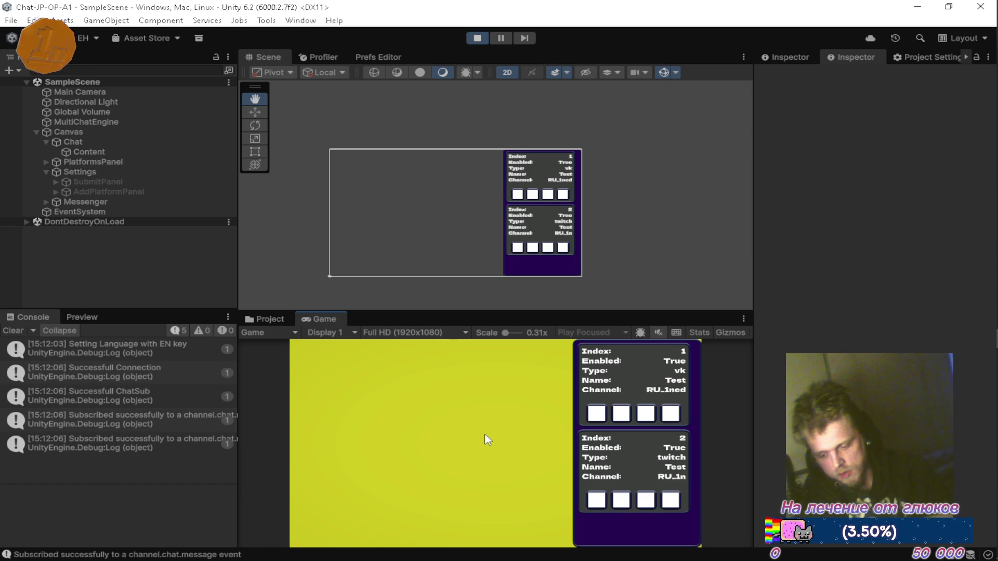
pyautogui.scroll(2, 552, 212)
pyautogui.scroll(5, 552, 212)
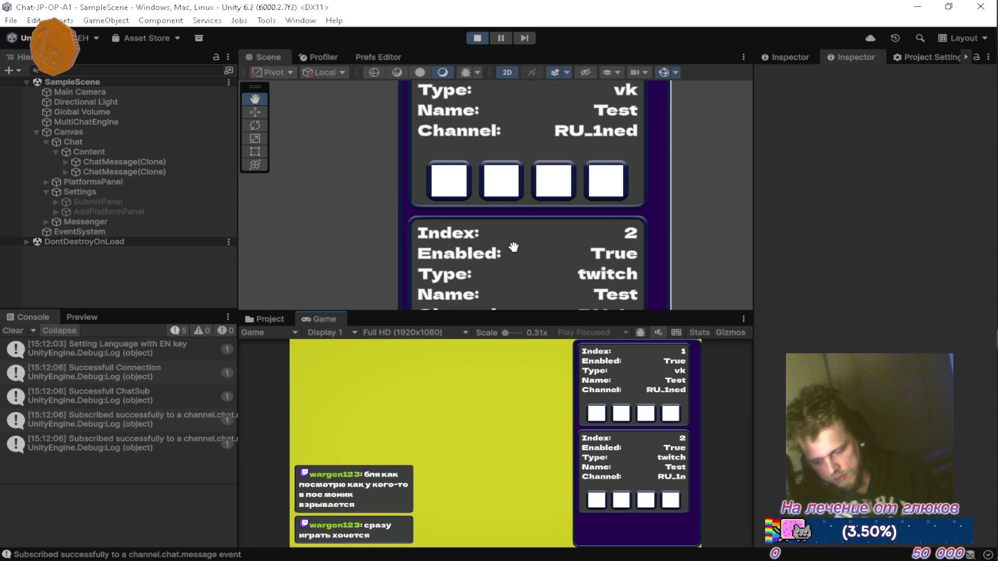
pyautogui.scroll(-3, 512, 247)
pyautogui.moveTo(532, 206)
pyautogui.mouseDown()
pyautogui.moveTo(524, 162)
pyautogui.moveTo(537, 186)
pyautogui.moveTo(677, 142)
pyautogui.moveTo(584, 178)
pyautogui.moveTo(557, 196)
pyautogui.moveTo(550, 219)
pyautogui.mouseUp()
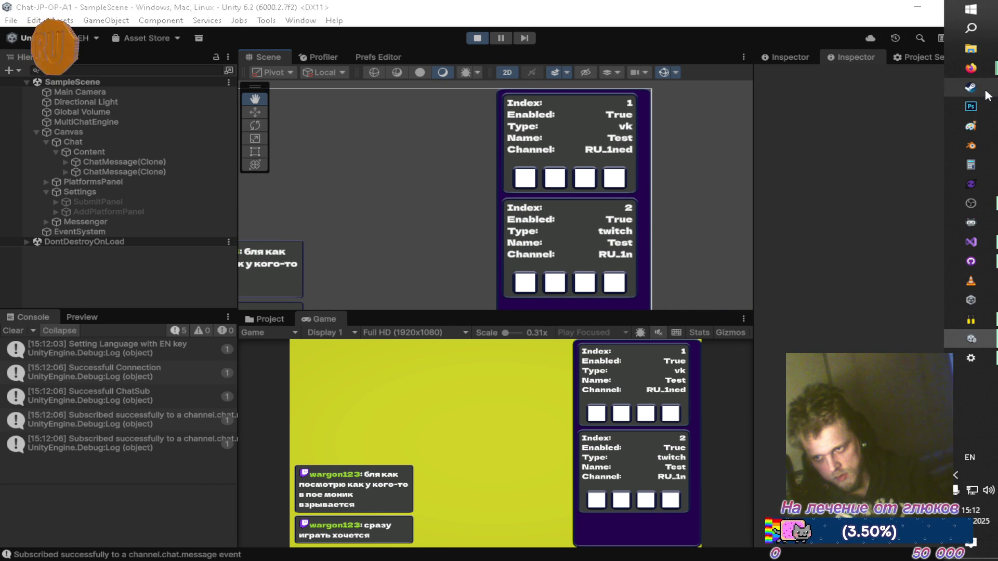
# Step: Open the Path of Exile game page from the Steam library
pyautogui.click(971, 86)
pyautogui.moveTo(173, 28)
pyautogui.click(201, 56)
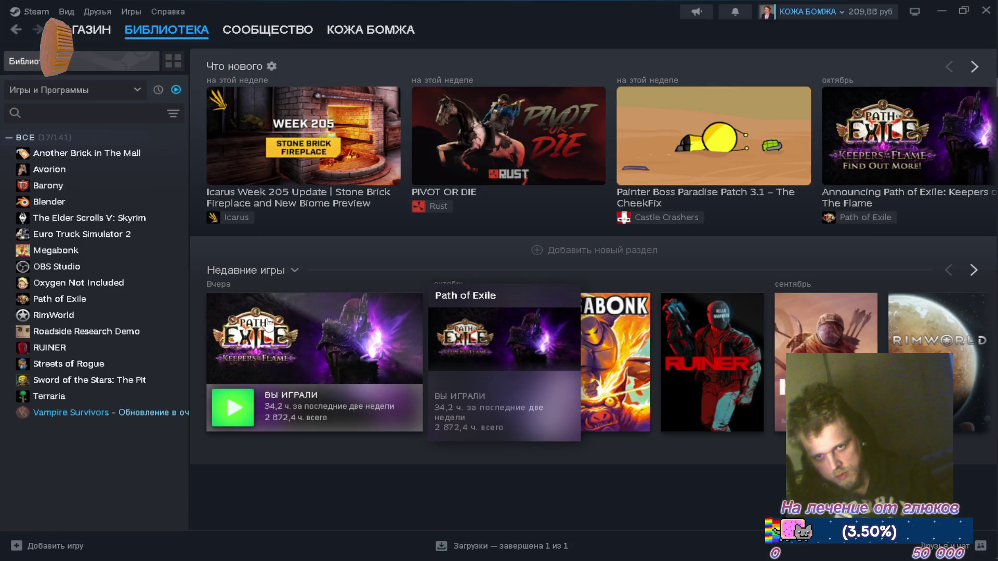
pyautogui.click(266, 317)
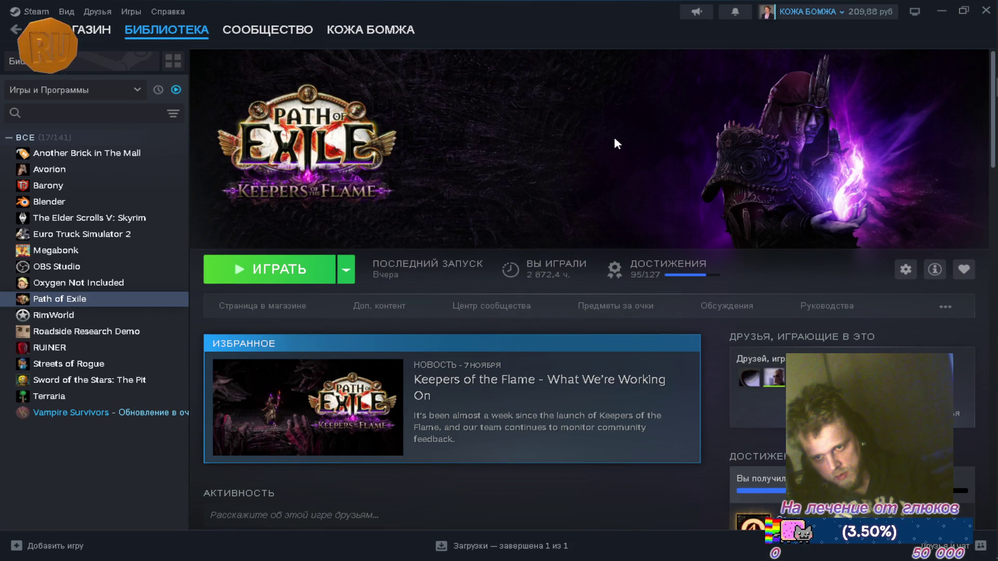
pyautogui.scroll(-4, 613, 136)
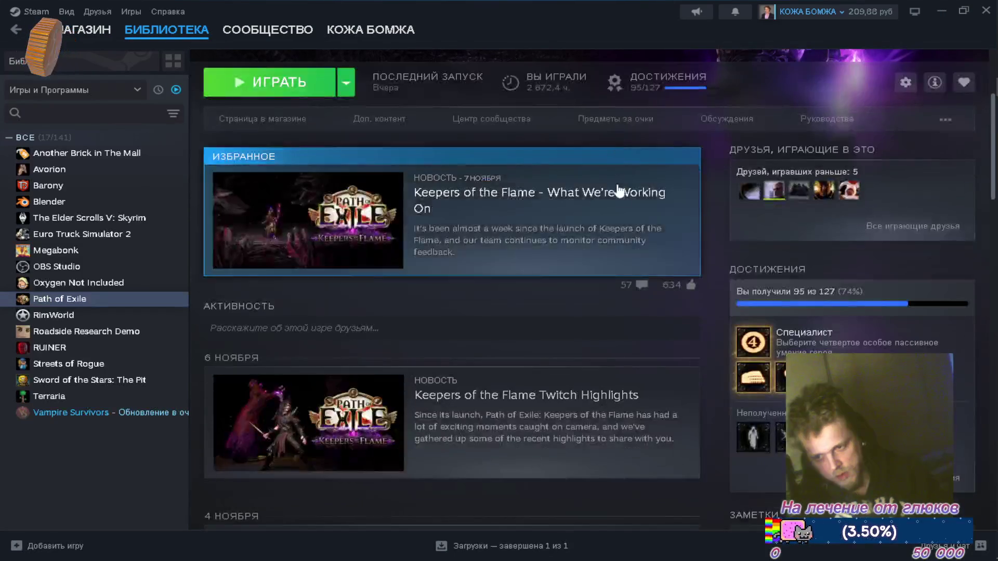
pyautogui.scroll(4, 616, 192)
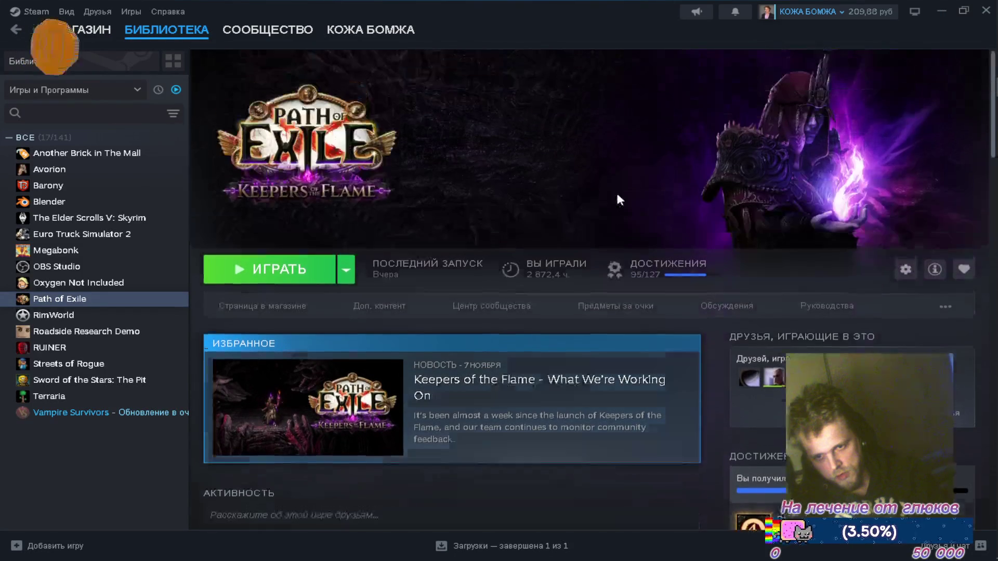
# Step: Remove the finished RimWorld download and return to the Steam library home
pyautogui.click(503, 552)
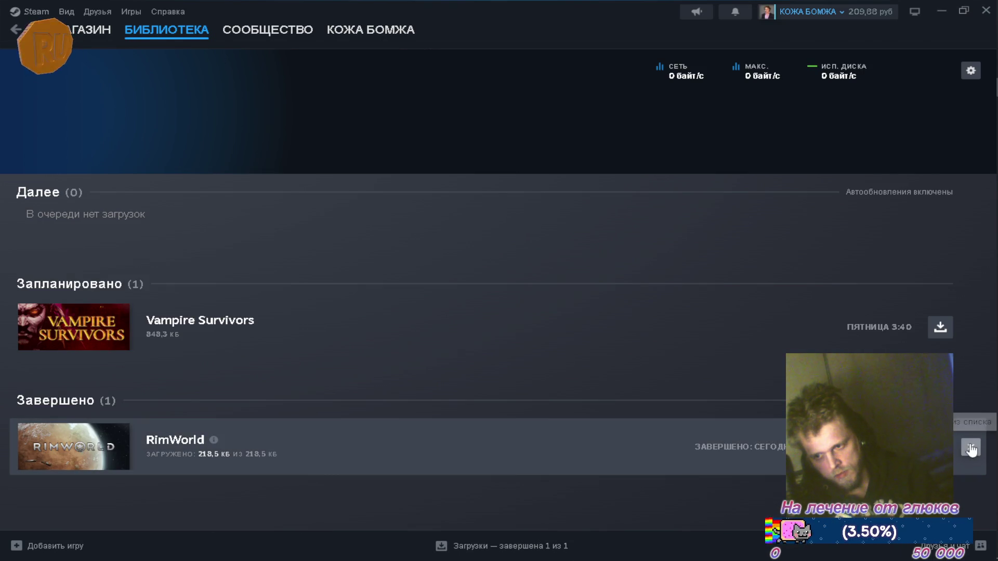
pyautogui.click(971, 448)
pyautogui.click(177, 30)
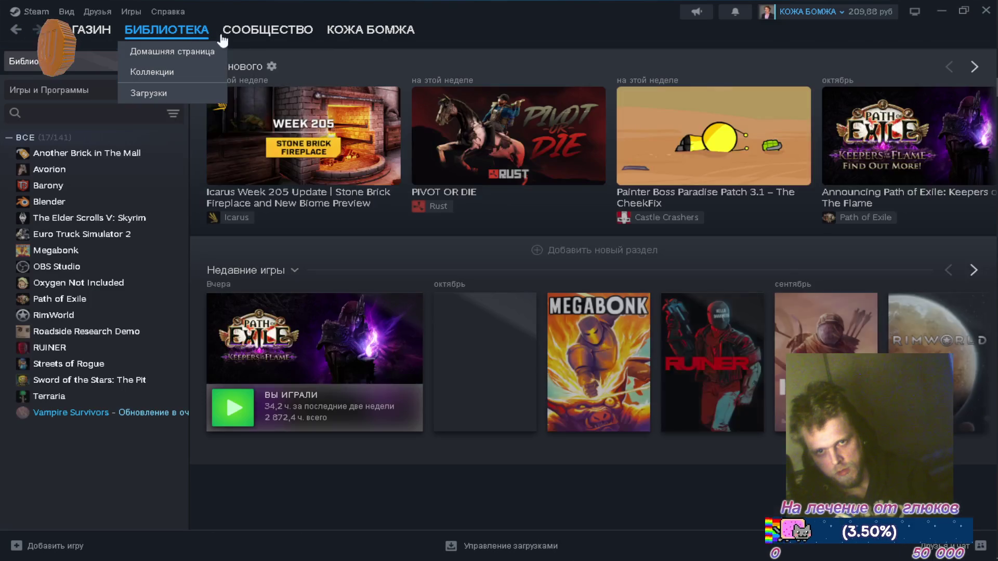
pyautogui.click(941, 12)
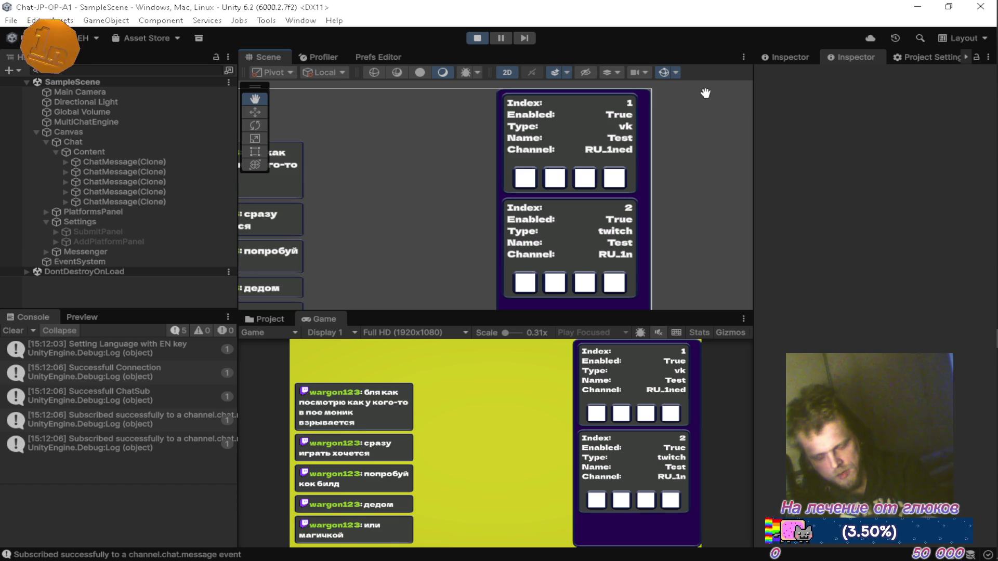
# Step: Switch from Unity to the Firefox DeepSeek window with Alt+Tab and start a new tab
pyautogui.hotkey('alt', 'Tab')
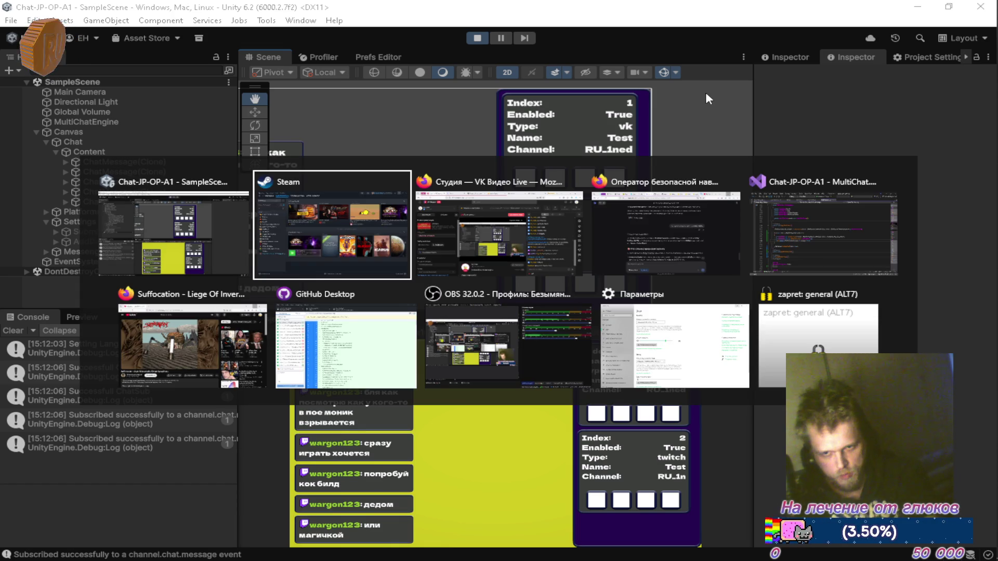
pyautogui.press('Tab')
pyautogui.press('Tab')
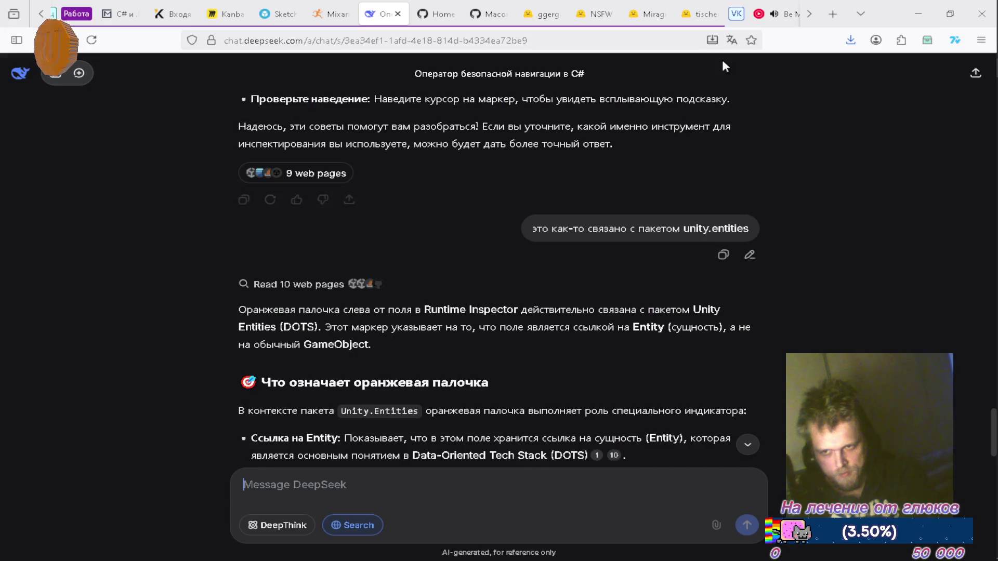
pyautogui.click(834, 14)
# Step: Go to the Path of Exile website via the plain 'pathofexile' address suggestion
pyautogui.write('pa')
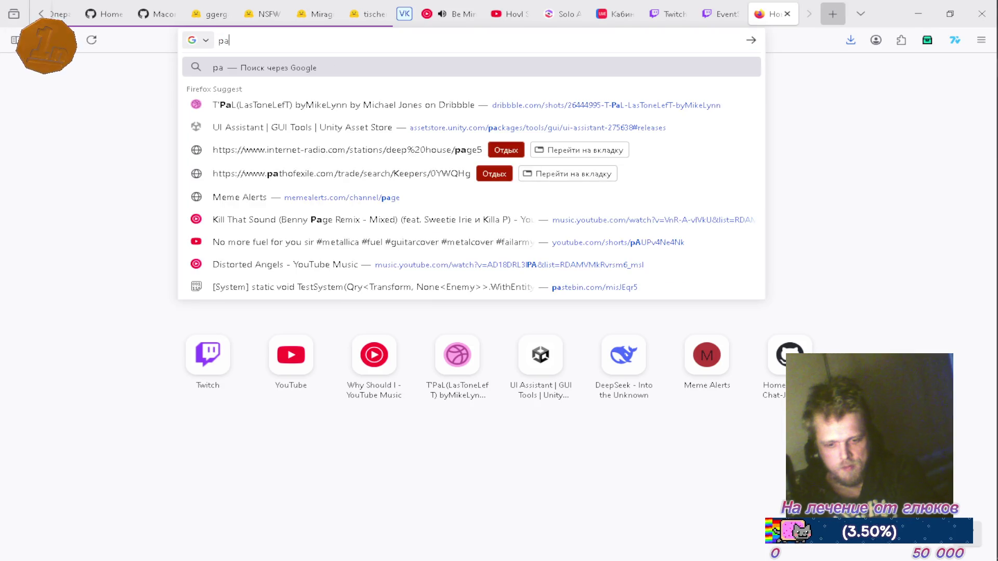
pyautogui.write('thof')
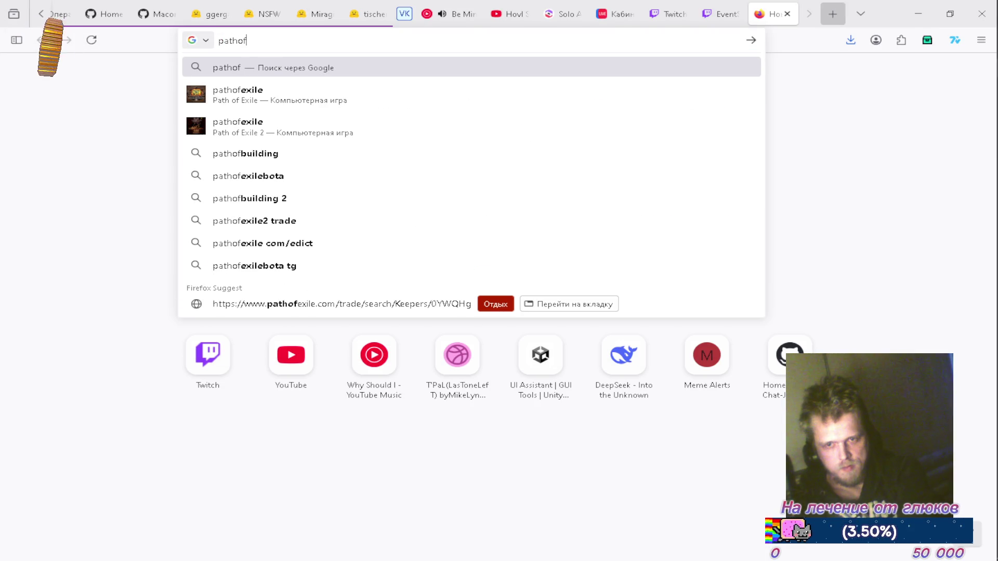
pyautogui.press('Down')
pyautogui.press('Down')
pyautogui.press('Down')
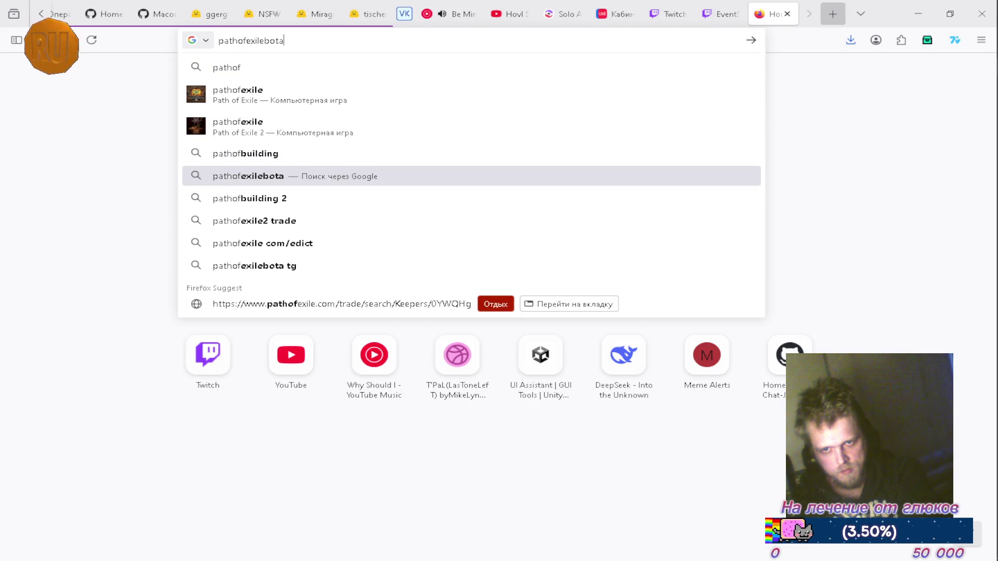
pyautogui.press('BackSpace')
pyautogui.press('BackSpace')
pyautogui.press('BackSpace')
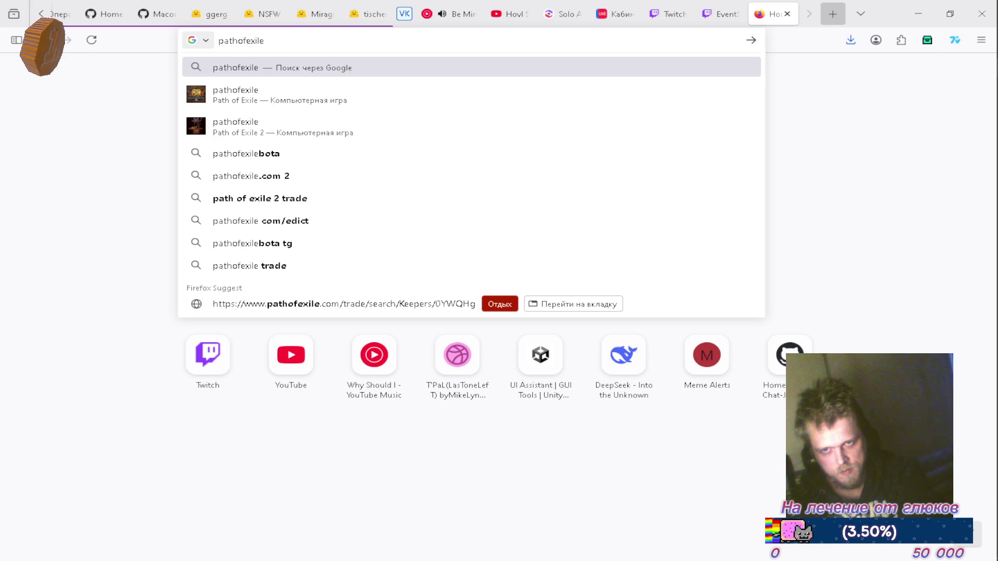
pyautogui.press('Return')
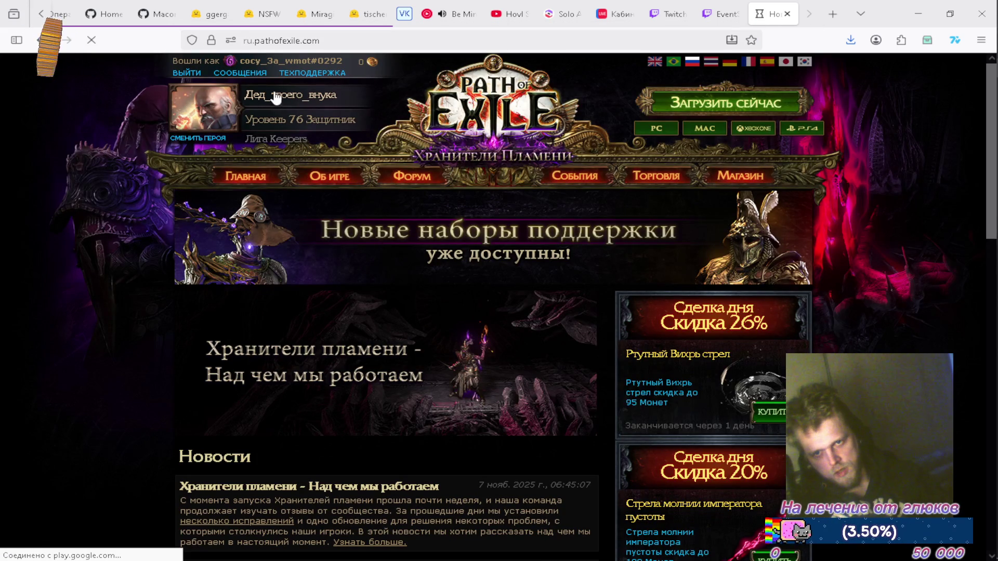
# Step: Open the character's profile to look over gear and inventory, then open the atlas skill tree
pyautogui.click(264, 99)
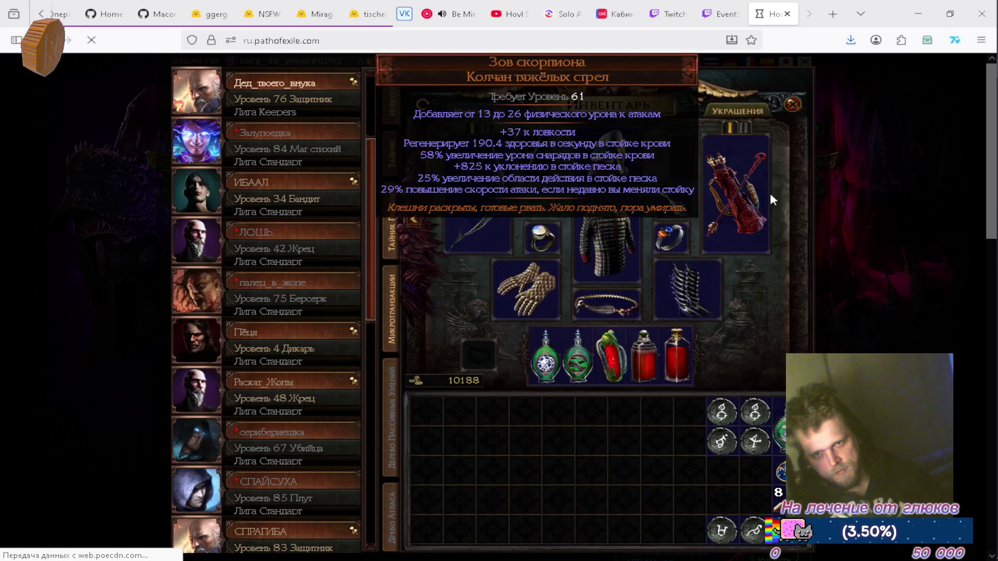
pyautogui.scroll(-5, 544, 287)
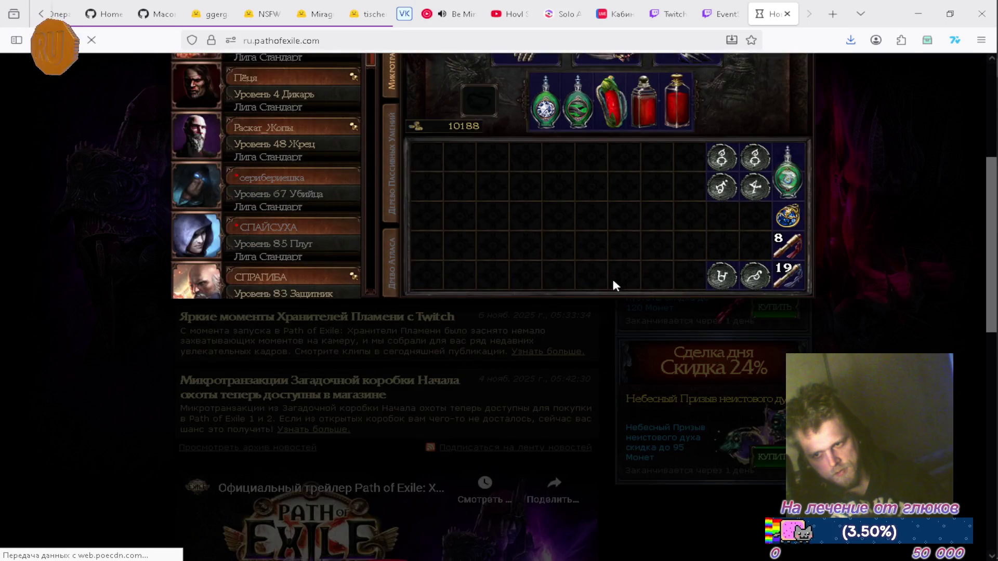
pyautogui.scroll(5, 617, 286)
pyautogui.scroll(-5, 500, 252)
pyautogui.scroll(5, 474, 256)
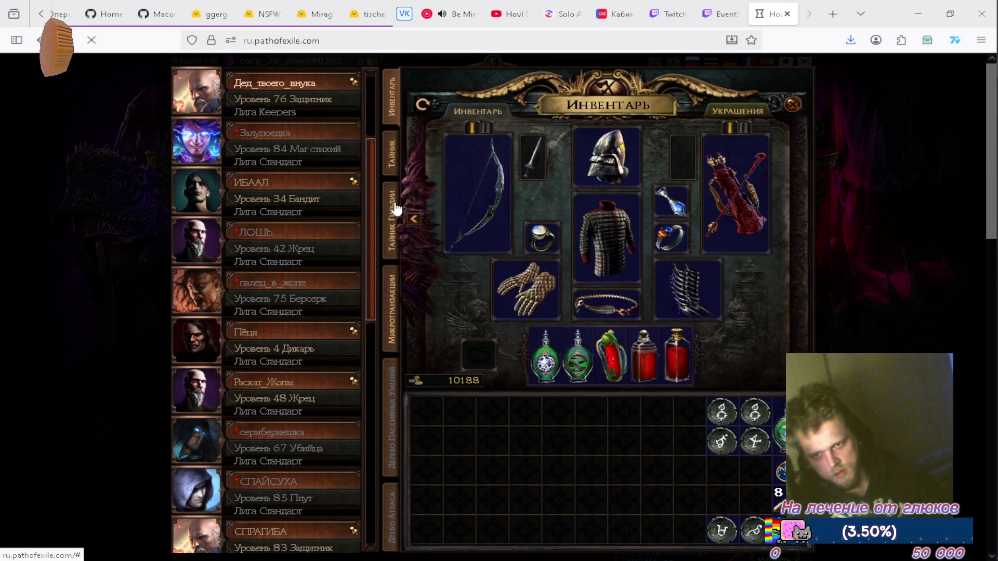
pyautogui.scroll(-2, 393, 339)
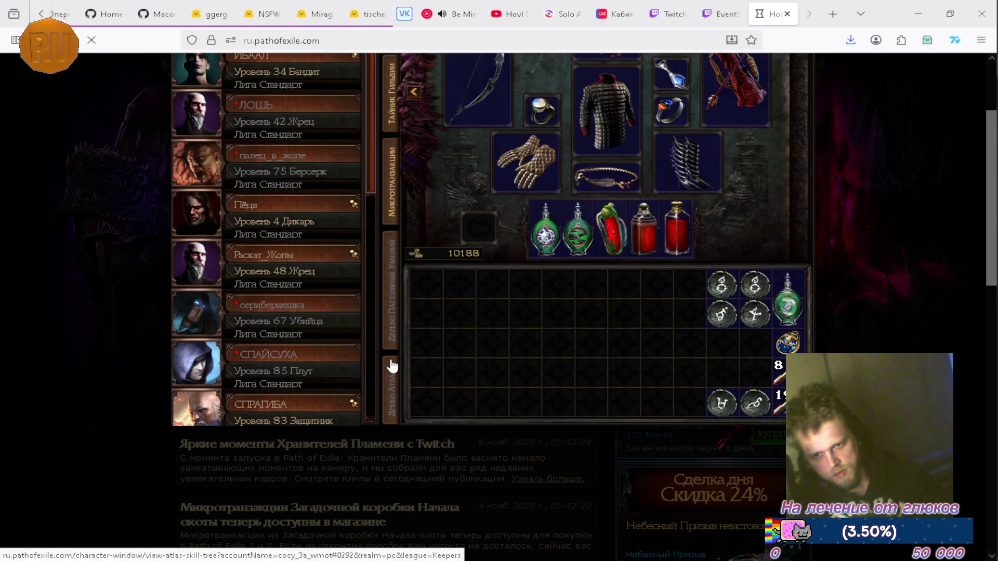
pyautogui.click(393, 386)
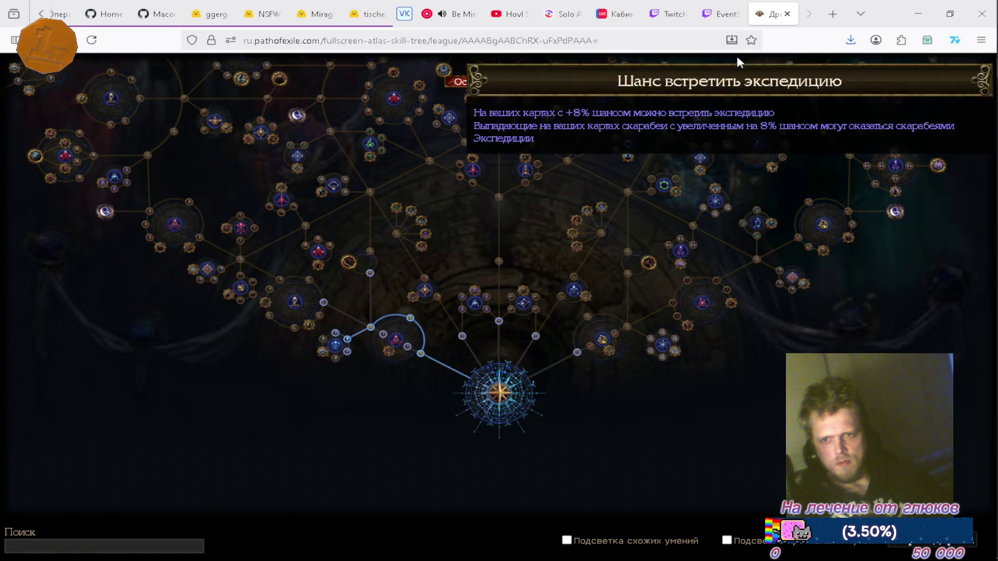
# Step: Go back to the home page and forward again to the atlas skill tree, shifting its view upward
pyautogui.hotkey('alt', 'Left')
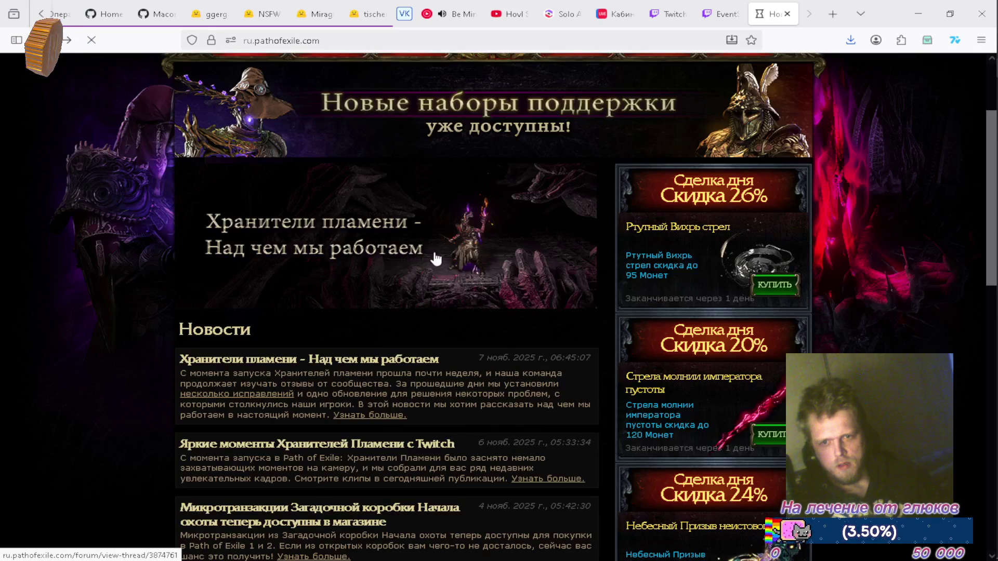
pyautogui.hotkey('alt', 'Right')
pyautogui.scroll(3, 813, 156)
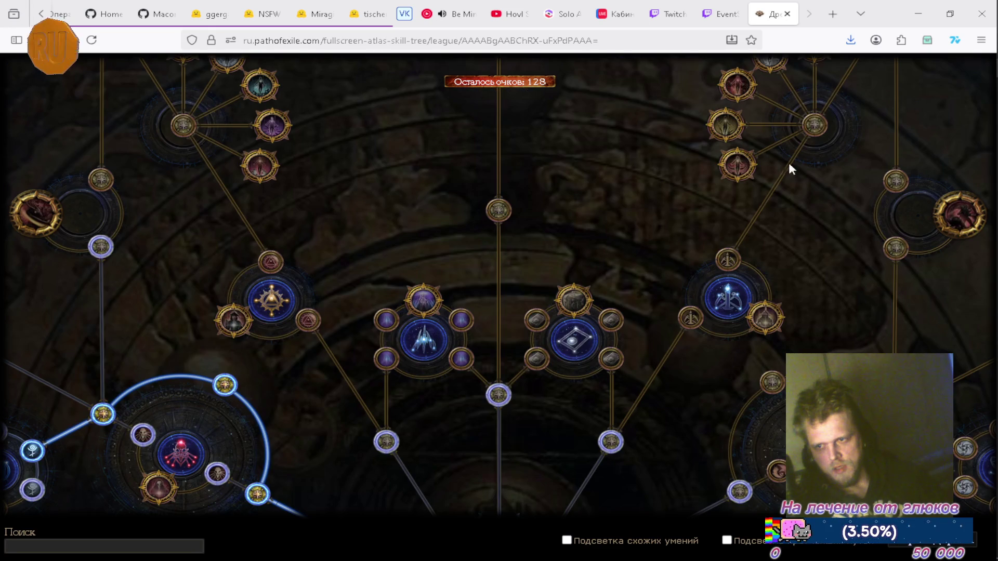
pyautogui.scroll(-3, 610, 233)
pyautogui.moveTo(330, 431); pyautogui.dragTo(377, 427)
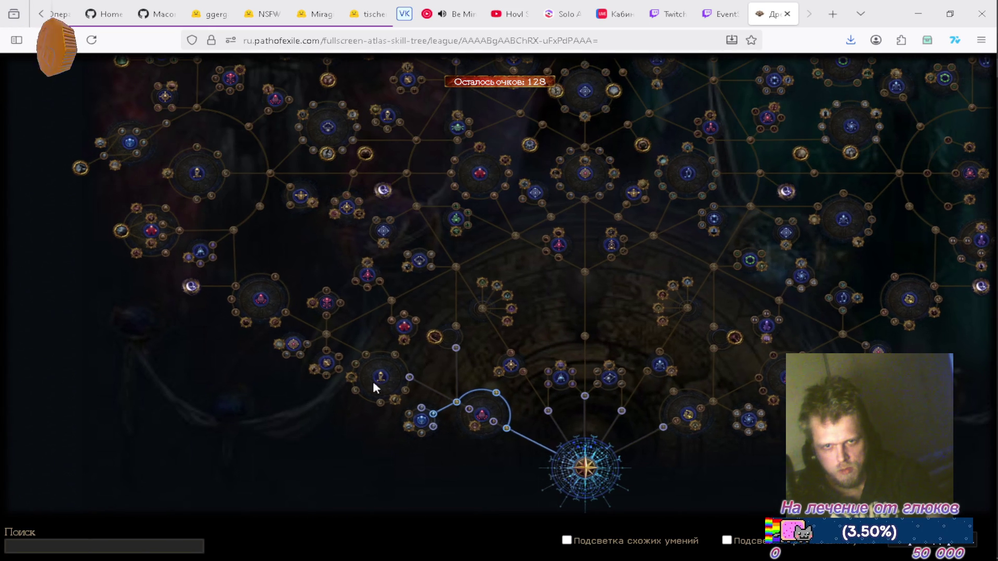
pyautogui.moveTo(532, 104)
pyautogui.mouseDown()
pyautogui.moveTo(547, 189)
pyautogui.moveTo(489, 297)
pyautogui.mouseUp()
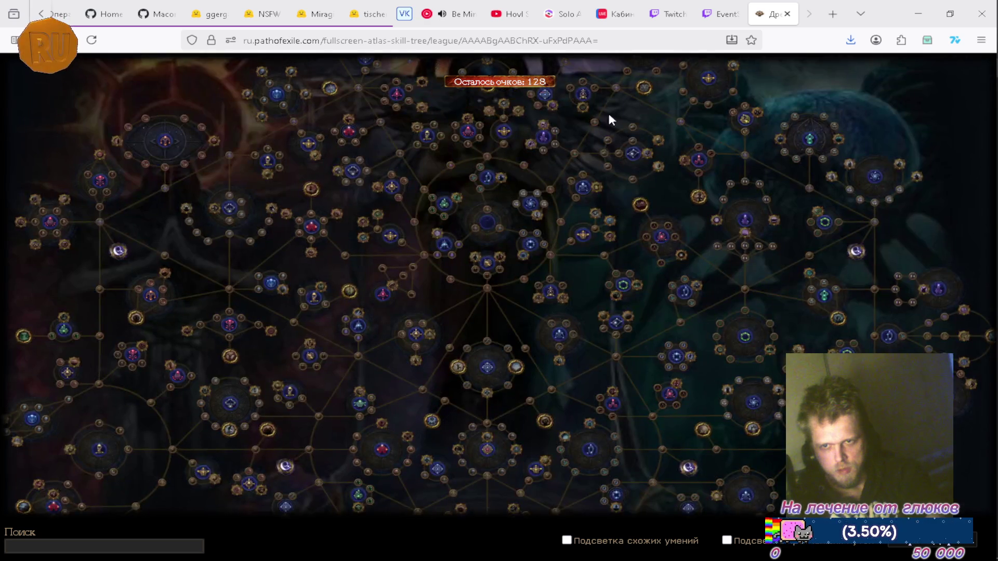
# Step: Zoom in and out on the atlas tree and pan it to the left
pyautogui.scroll(-5, 614, 234)
pyautogui.scroll(3, 677, 403)
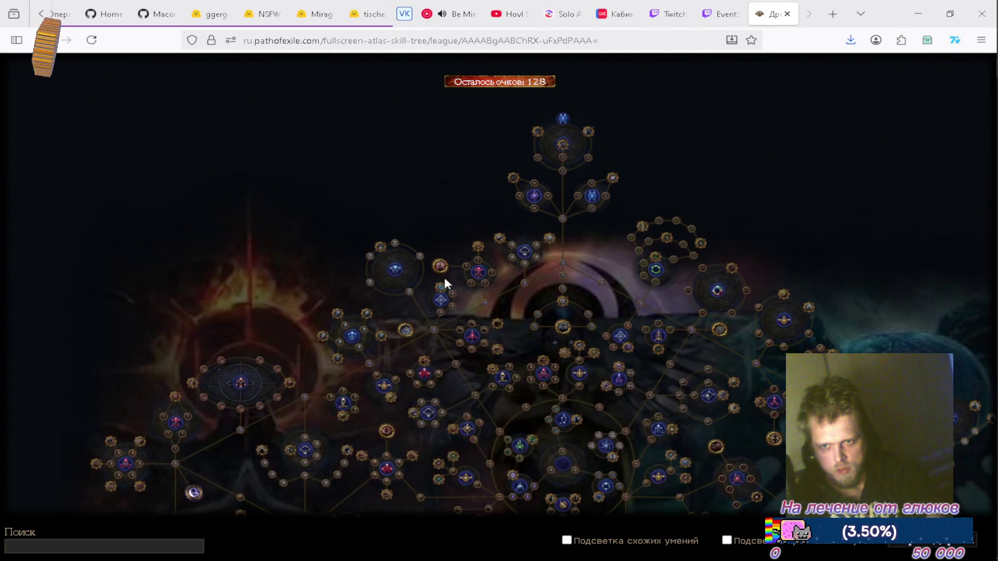
pyautogui.scroll(-3, 497, 289)
pyautogui.scroll(3, 223, 312)
pyautogui.scroll(-3, 222, 179)
pyautogui.scroll(3, 220, 182)
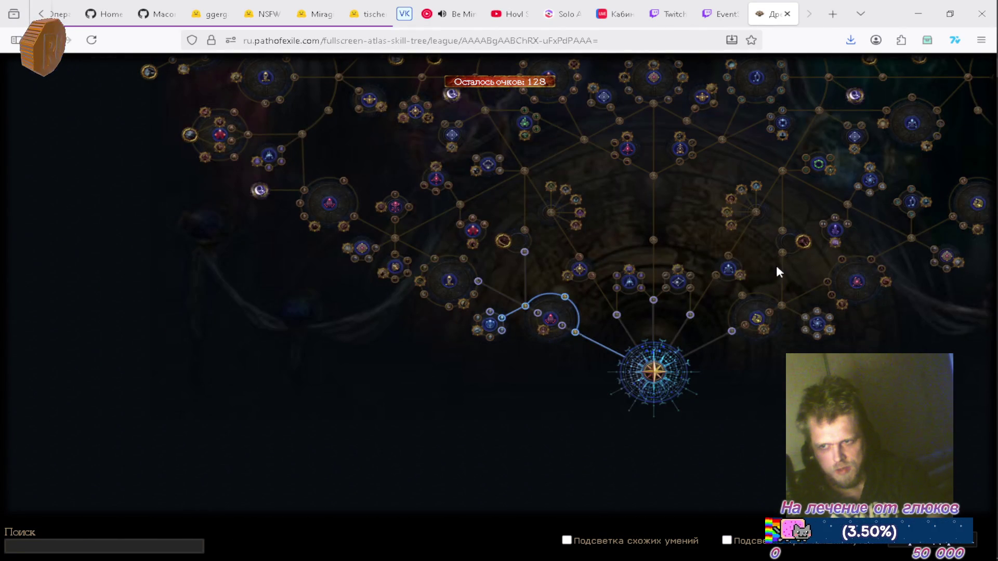
pyautogui.moveTo(807, 205); pyautogui.dragTo(615, 411)
# Step: Dismiss the browser context menu and reopen the character's equipment and inventory window
pyautogui.rightClick(712, 373)
pyautogui.click(626, 386)
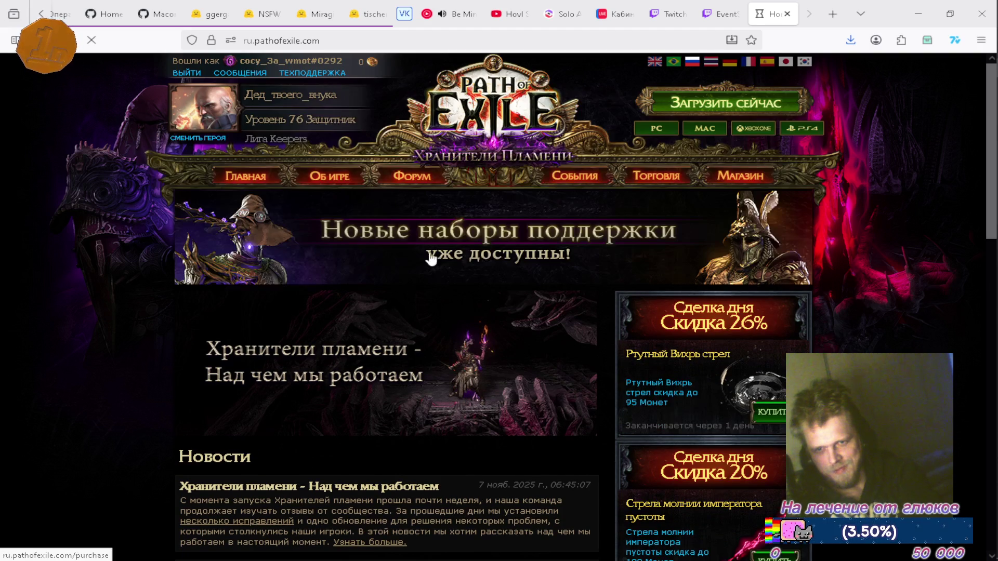
pyautogui.click(301, 101)
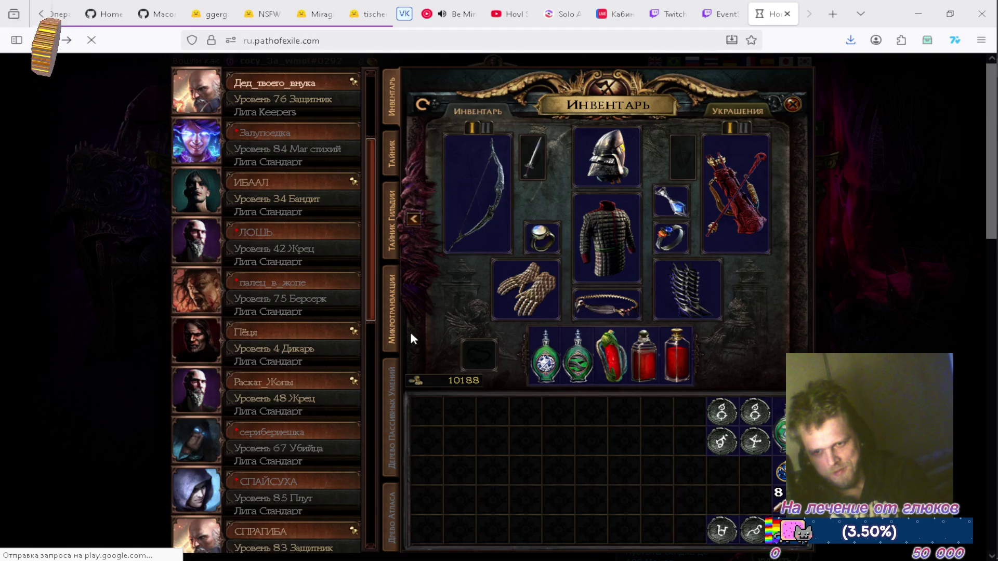
# Step: Open the character's fullscreen passive skill tree and pan toward its upper areas
pyautogui.click(393, 402)
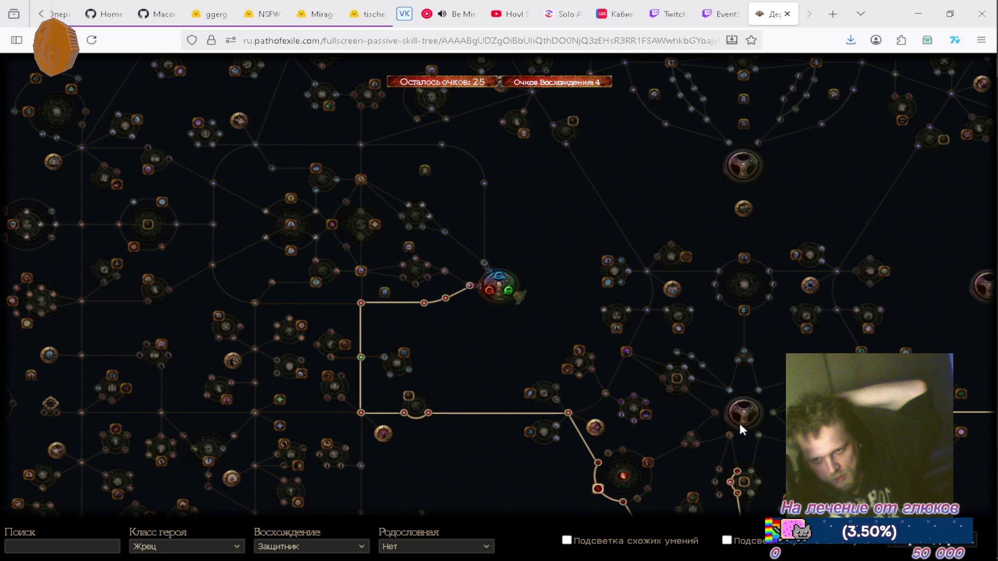
pyautogui.moveTo(676, 362)
pyautogui.mouseDown()
pyautogui.moveTo(544, 251)
pyautogui.moveTo(486, 224)
pyautogui.mouseUp()
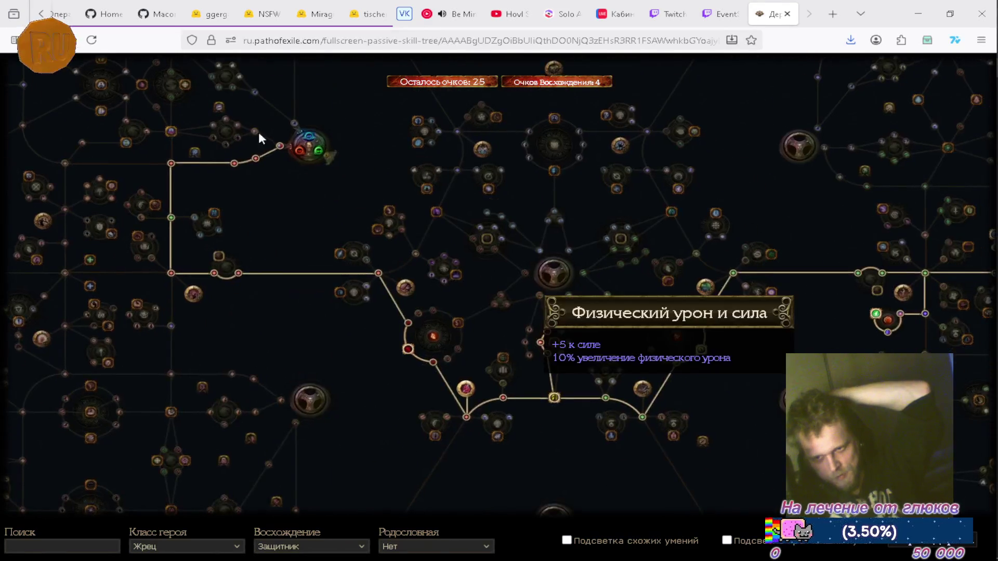
pyautogui.moveTo(814, 316)
pyautogui.mouseDown()
pyautogui.moveTo(583, 334)
pyautogui.moveTo(497, 312)
pyautogui.moveTo(358, 254)
pyautogui.moveTo(345, 136)
pyautogui.mouseUp()
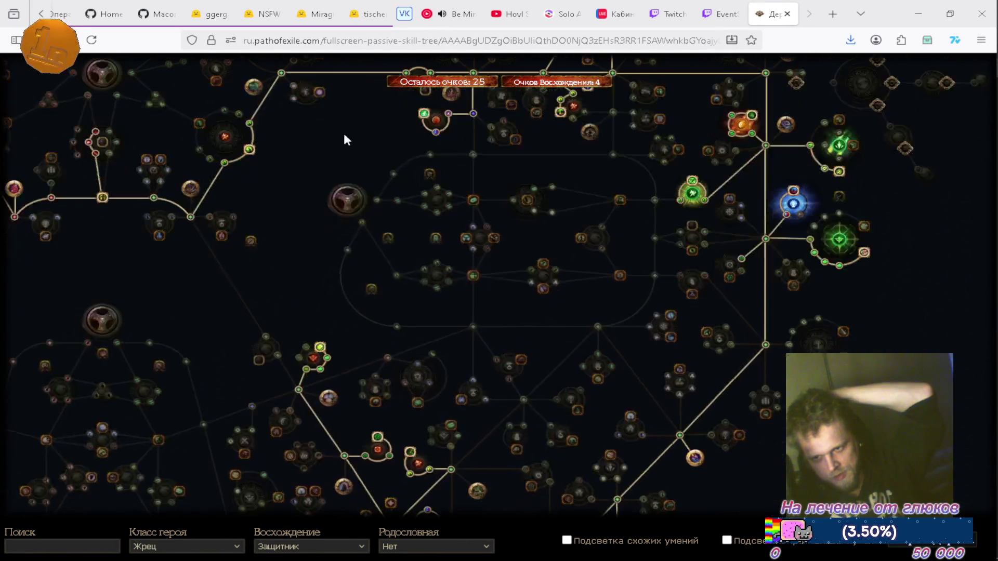
pyautogui.moveTo(838, 412)
pyautogui.mouseDown()
pyautogui.moveTo(856, 306)
pyautogui.moveTo(927, 186)
pyautogui.moveTo(923, 213)
pyautogui.mouseUp()
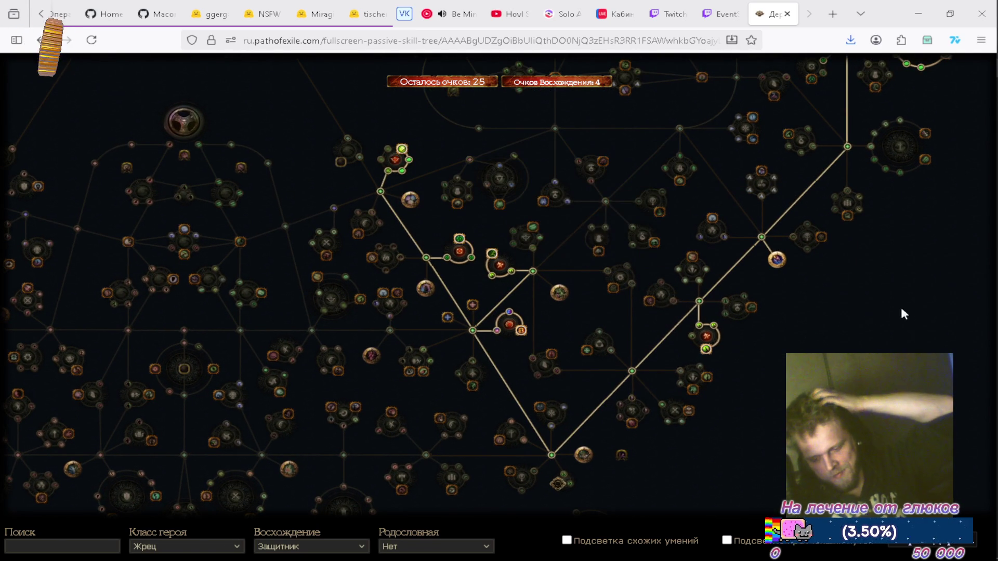
pyautogui.moveTo(891, 310); pyautogui.dragTo(851, 329)
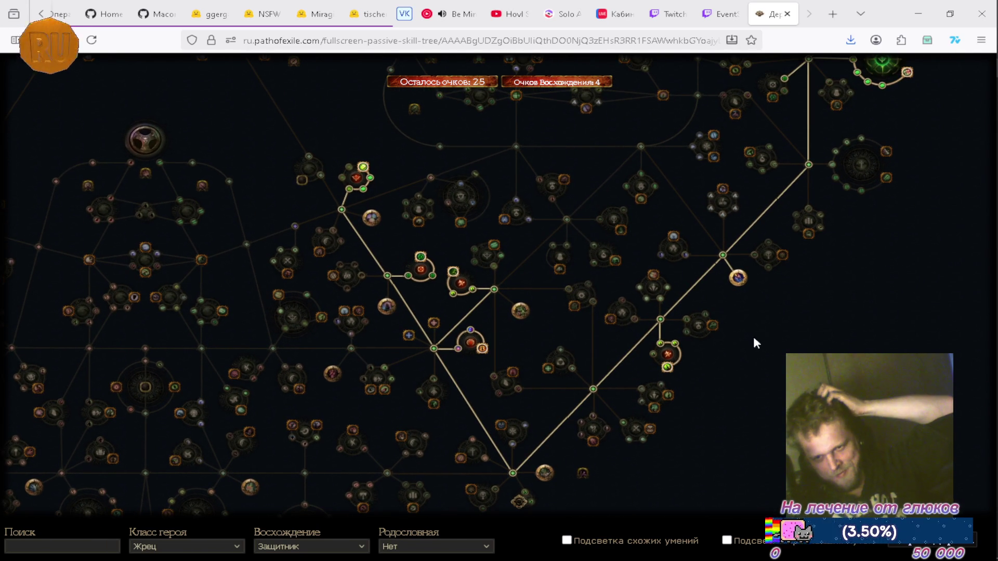
# Step: Pan the passive tree down and right to survey the allocated paths and its left side
pyautogui.moveTo(668, 373)
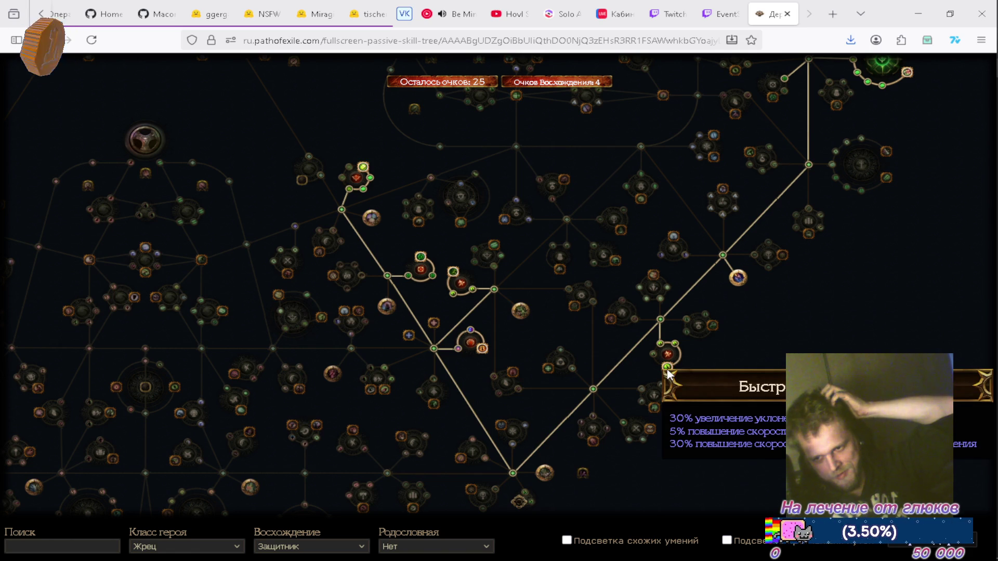
pyautogui.moveTo(905, 258); pyautogui.dragTo(880, 296)
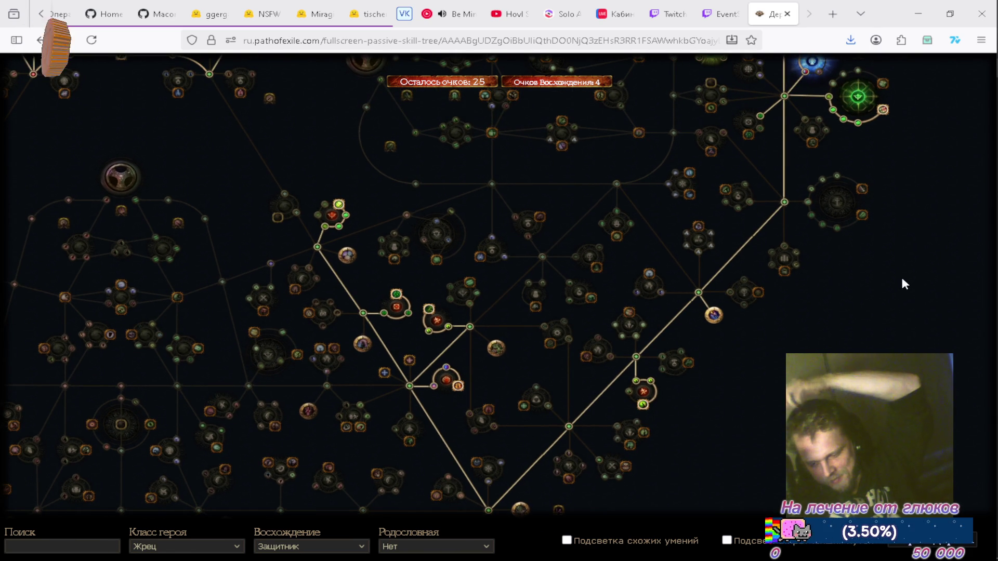
pyautogui.moveTo(915, 251)
pyautogui.mouseDown()
pyautogui.moveTo(899, 314)
pyautogui.moveTo(860, 332)
pyautogui.mouseUp()
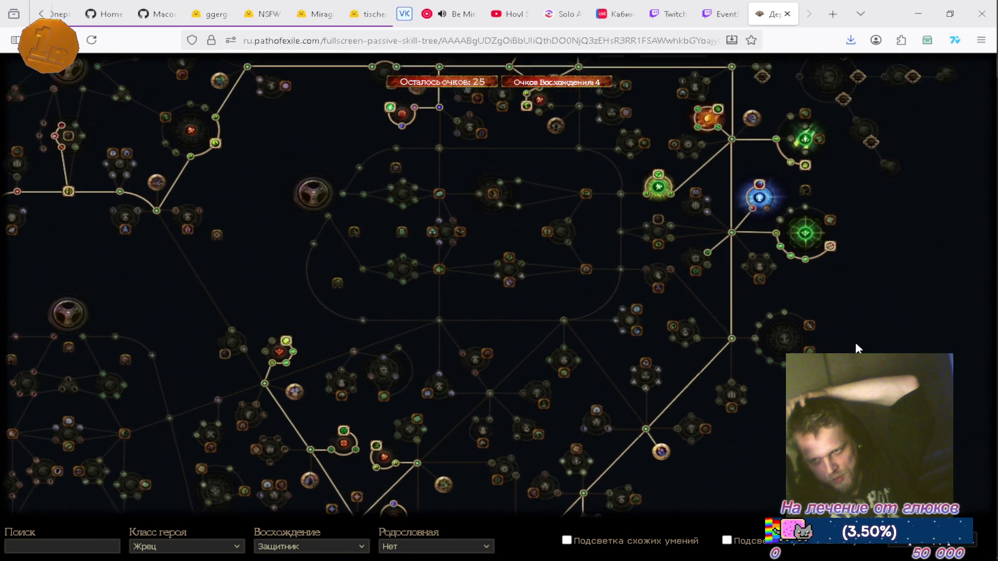
pyautogui.moveTo(903, 305); pyautogui.dragTo(865, 318)
pyautogui.moveTo(849, 269)
pyautogui.mouseDown()
pyautogui.moveTo(834, 298)
pyautogui.moveTo(825, 285)
pyautogui.moveTo(823, 297)
pyautogui.mouseUp()
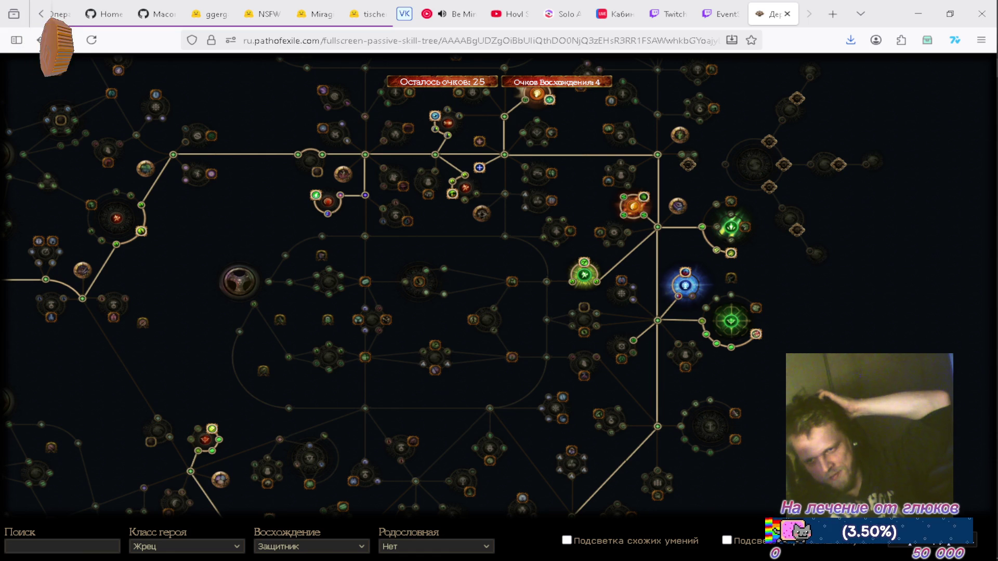
pyautogui.moveTo(816, 360); pyautogui.dragTo(813, 332)
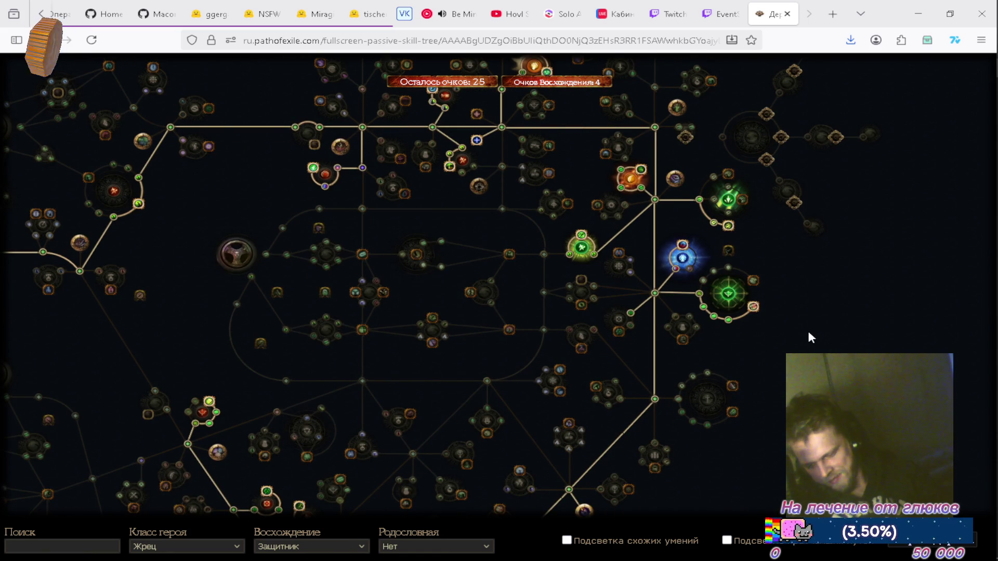
pyautogui.moveTo(808, 333); pyautogui.dragTo(852, 377)
pyautogui.moveTo(513, 292)
pyautogui.mouseDown()
pyautogui.moveTo(593, 330)
pyautogui.moveTo(589, 398)
pyautogui.moveTo(568, 415)
pyautogui.moveTo(570, 405)
pyautogui.moveTo(658, 371)
pyautogui.moveTo(744, 352)
pyautogui.mouseUp()
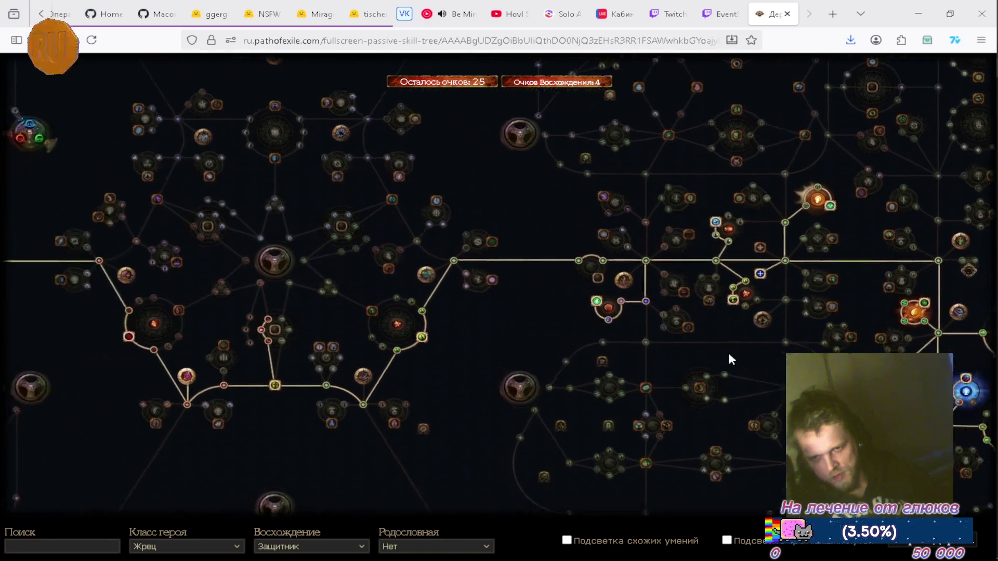
pyautogui.moveTo(521, 356); pyautogui.dragTo(762, 369)
pyautogui.moveTo(622, 331)
pyautogui.mouseDown()
pyautogui.moveTo(729, 378)
pyautogui.moveTo(626, 338)
pyautogui.moveTo(430, 294)
pyautogui.mouseUp()
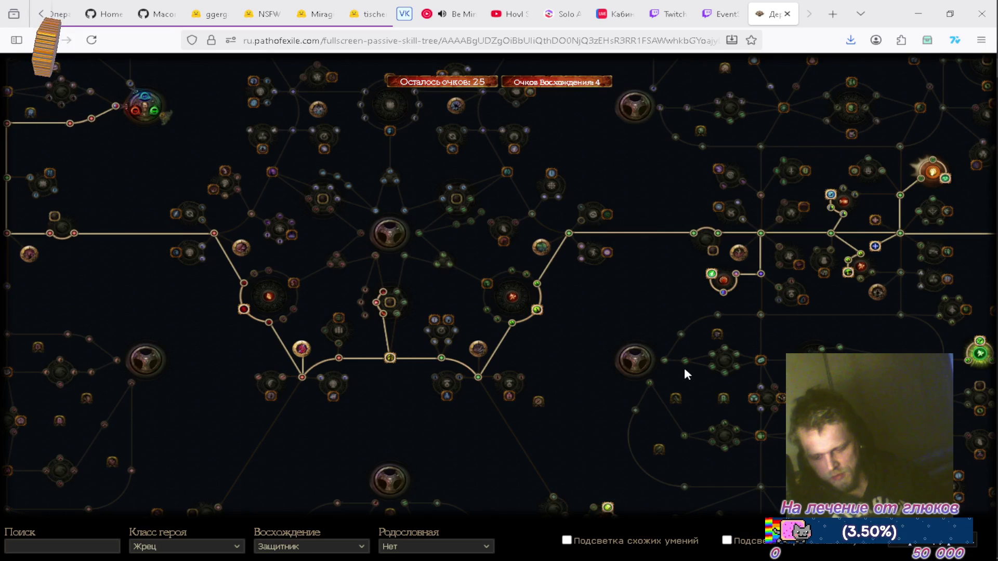
pyautogui.moveTo(676, 307)
pyautogui.mouseDown()
pyautogui.moveTo(483, 310)
pyautogui.moveTo(354, 288)
pyautogui.mouseUp()
pyautogui.moveTo(591, 321); pyautogui.dragTo(604, 333)
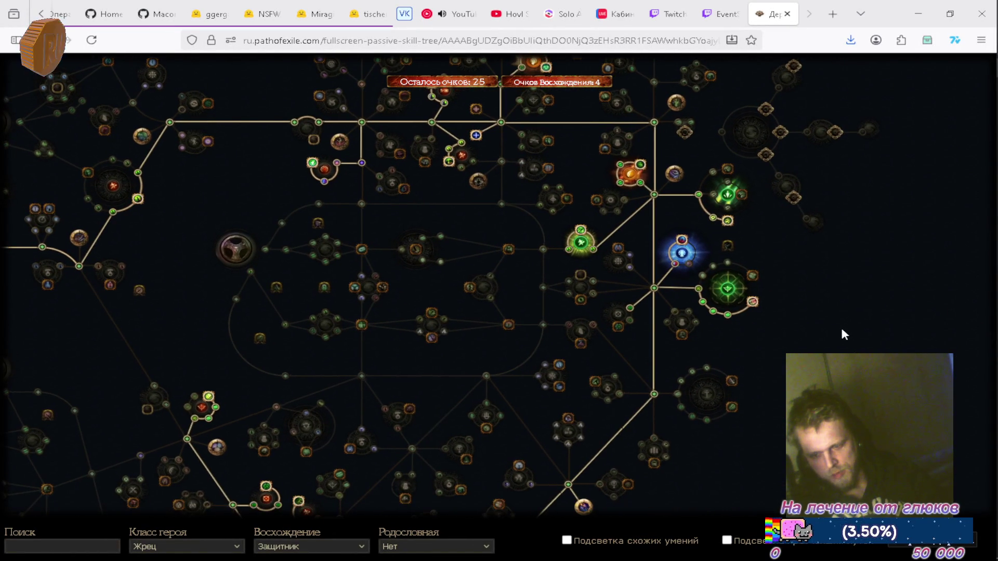
pyautogui.moveTo(855, 268); pyautogui.dragTo(849, 282)
pyautogui.moveTo(849, 239); pyautogui.dragTo(860, 288)
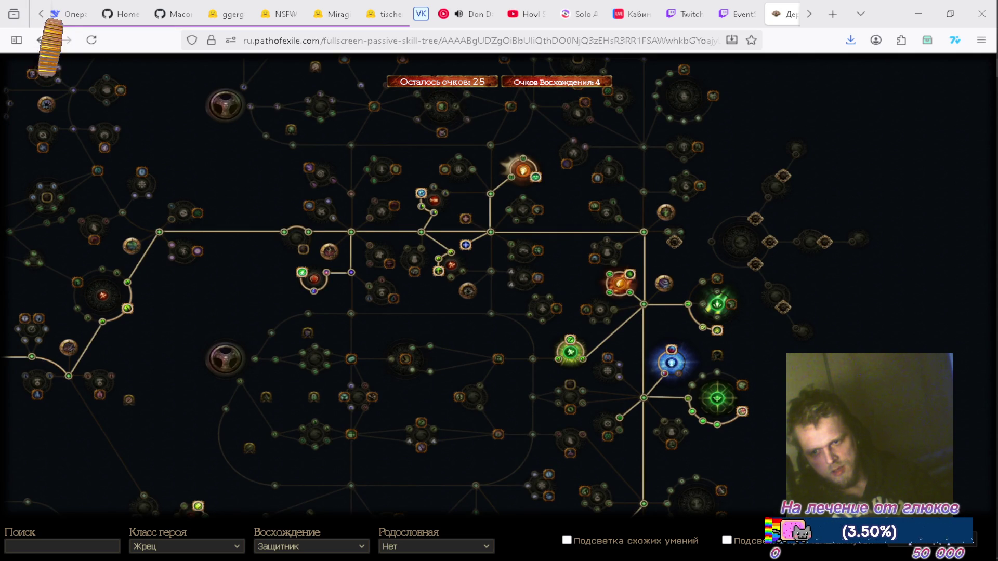
pyautogui.moveTo(835, 289); pyautogui.dragTo(876, 263)
pyautogui.moveTo(545, 326); pyautogui.dragTo(588, 324)
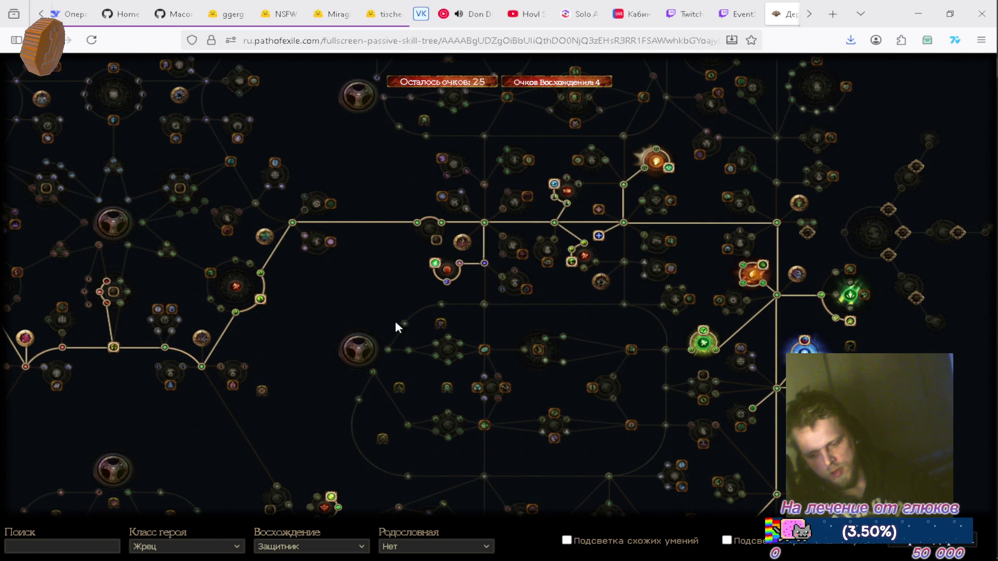
pyautogui.moveTo(383, 319); pyautogui.dragTo(624, 279)
pyautogui.moveTo(598, 385)
pyautogui.mouseDown()
pyautogui.moveTo(682, 345)
pyautogui.moveTo(738, 372)
pyautogui.mouseUp()
pyautogui.moveTo(501, 332)
pyautogui.mouseDown()
pyautogui.moveTo(568, 412)
pyautogui.moveTo(520, 457)
pyautogui.moveTo(485, 322)
pyautogui.moveTo(370, 283)
pyautogui.mouseUp()
pyautogui.moveTo(572, 297); pyautogui.dragTo(325, 256)
pyautogui.moveTo(896, 405)
pyautogui.mouseDown()
pyautogui.moveTo(819, 278)
pyautogui.moveTo(834, 245)
pyautogui.moveTo(842, 321)
pyautogui.mouseUp()
pyautogui.moveTo(907, 267)
pyautogui.mouseDown()
pyautogui.moveTo(861, 345)
pyautogui.moveTo(877, 297)
pyautogui.moveTo(896, 285)
pyautogui.moveTo(895, 306)
pyautogui.moveTo(850, 376)
pyautogui.moveTo(852, 403)
pyautogui.moveTo(892, 415)
pyautogui.moveTo(913, 408)
pyautogui.mouseUp()
pyautogui.moveTo(731, 407); pyautogui.dragTo(774, 374)
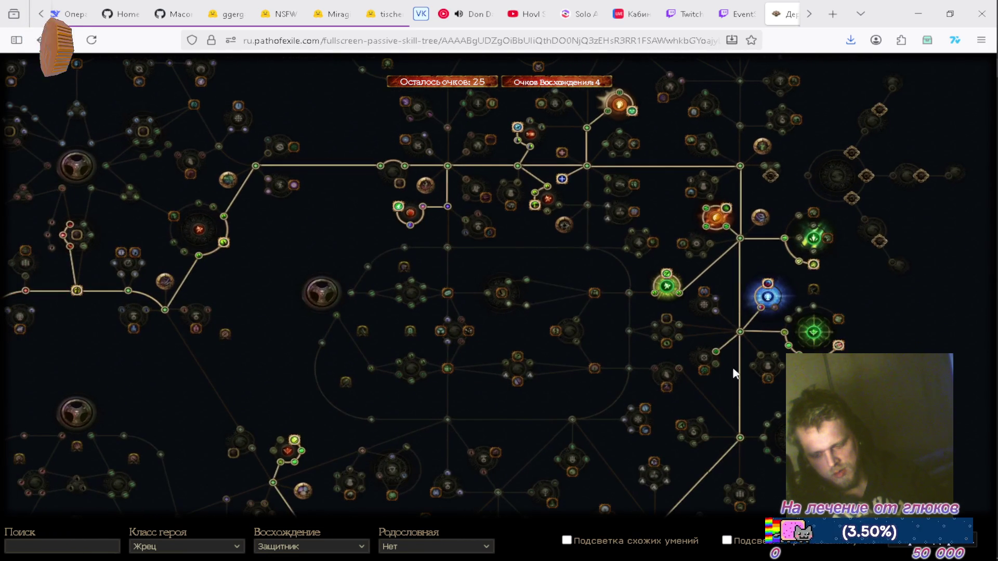
pyautogui.moveTo(312, 332); pyautogui.dragTo(629, 370)
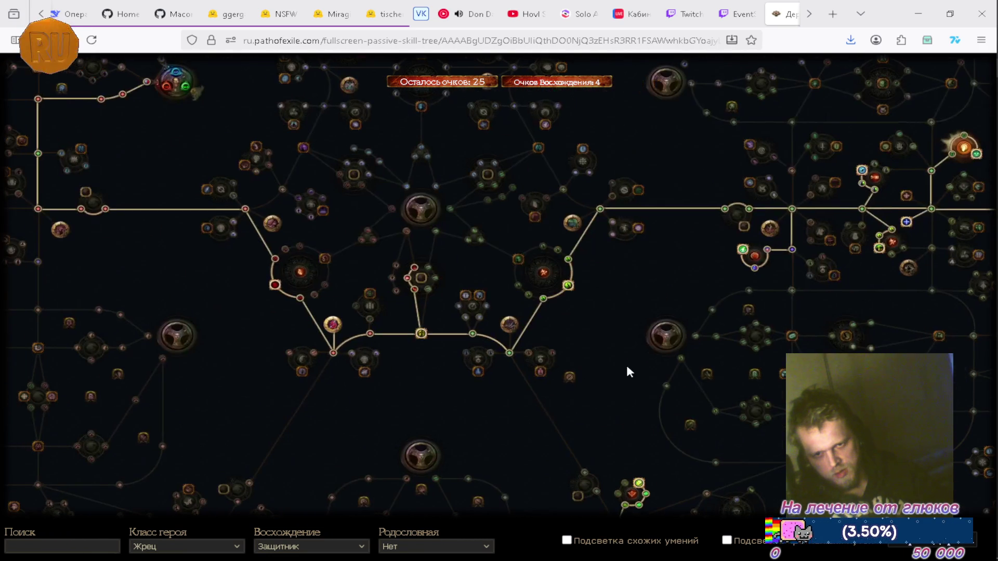
pyautogui.scroll(2, 490, 394)
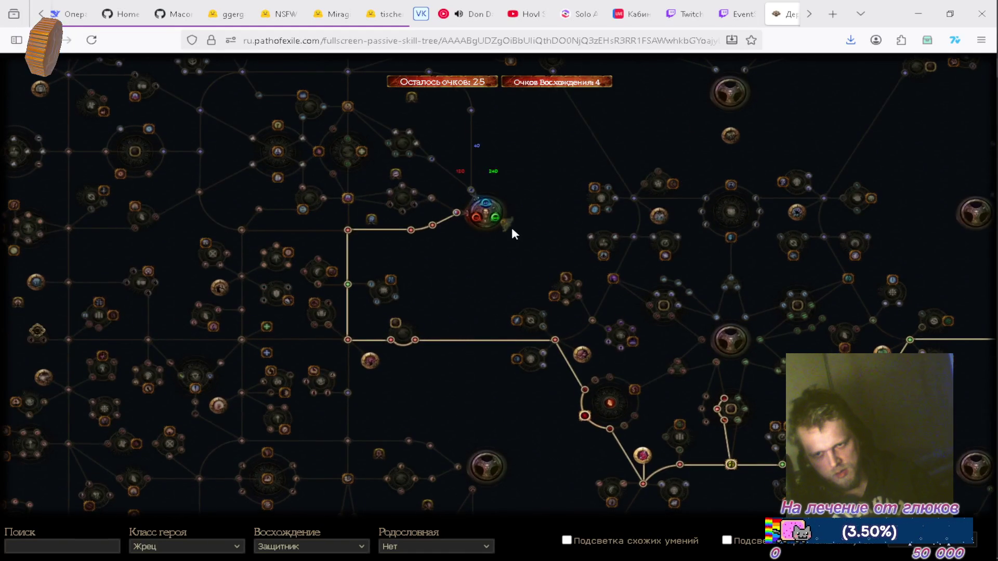
pyautogui.scroll(3, 506, 229)
pyautogui.scroll(-3, 507, 229)
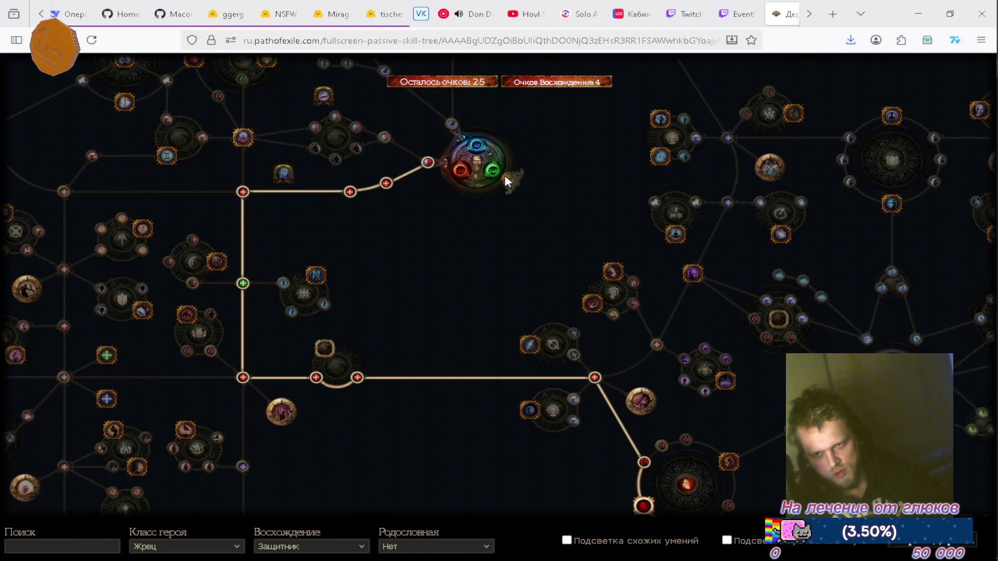
pyautogui.click(506, 177)
pyautogui.moveTo(464, 278); pyautogui.dragTo(357, 329)
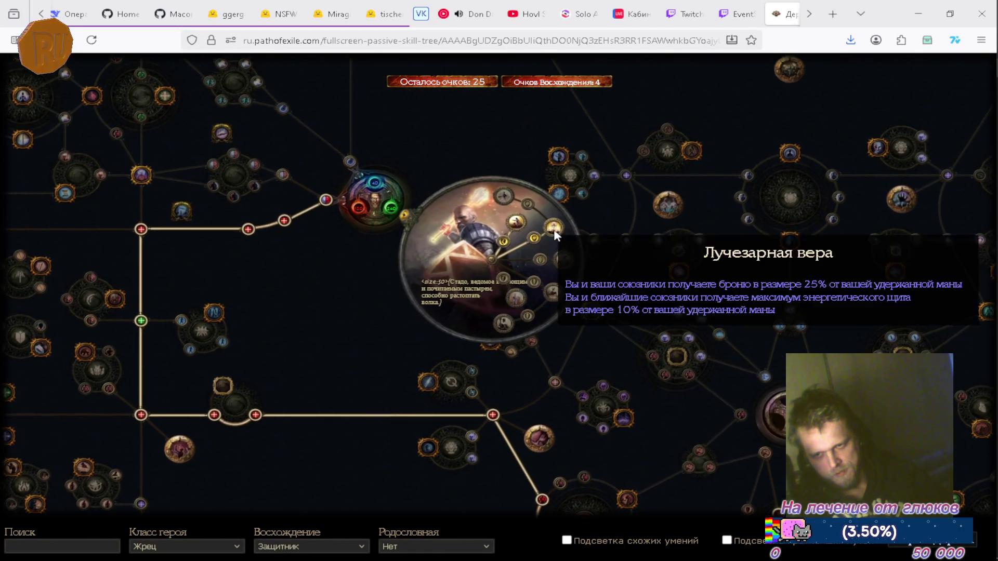
pyautogui.scroll(3, 554, 232)
pyautogui.moveTo(202, 266); pyautogui.dragTo(120, 333)
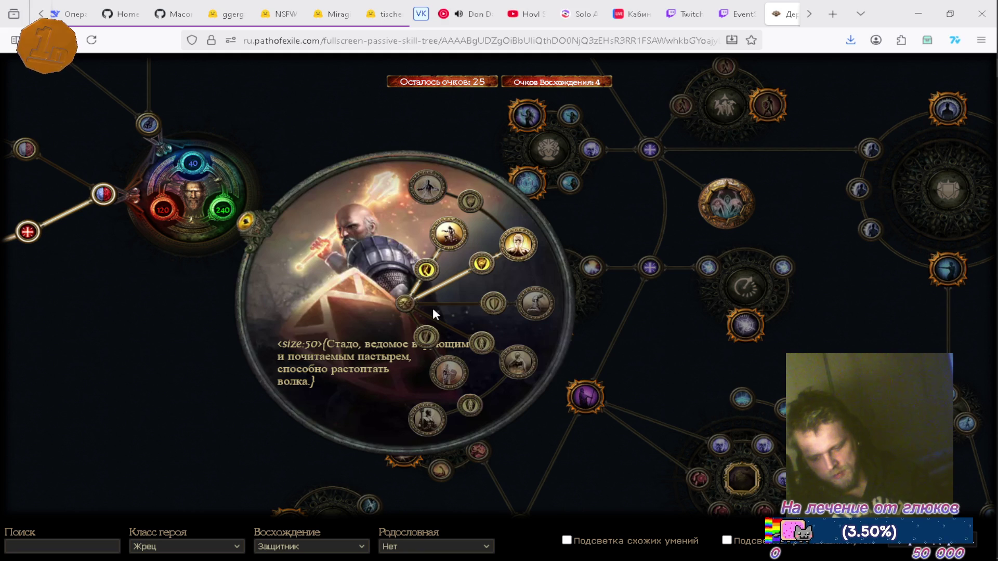
pyautogui.moveTo(352, 276); pyautogui.dragTo(312, 297)
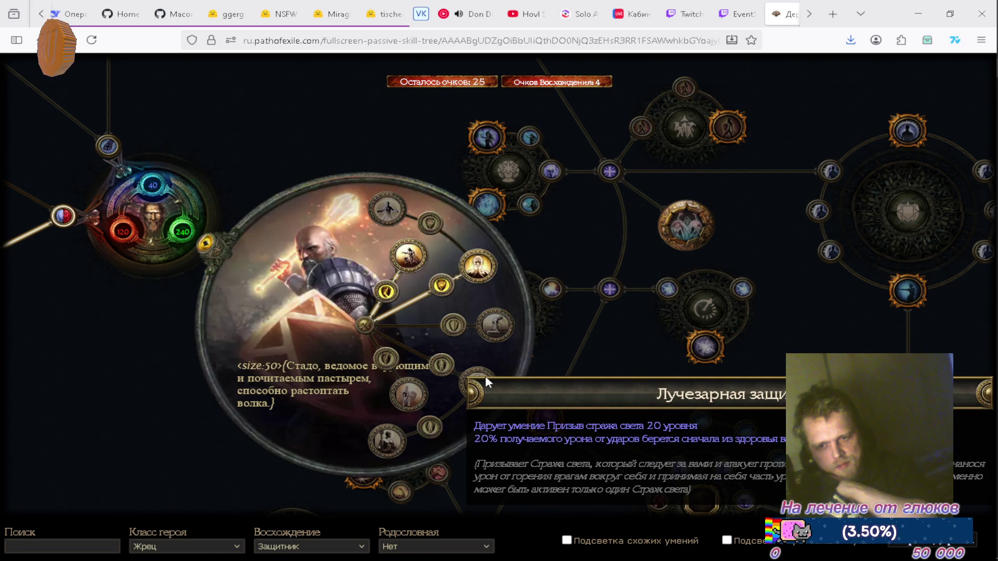
pyautogui.click(204, 248)
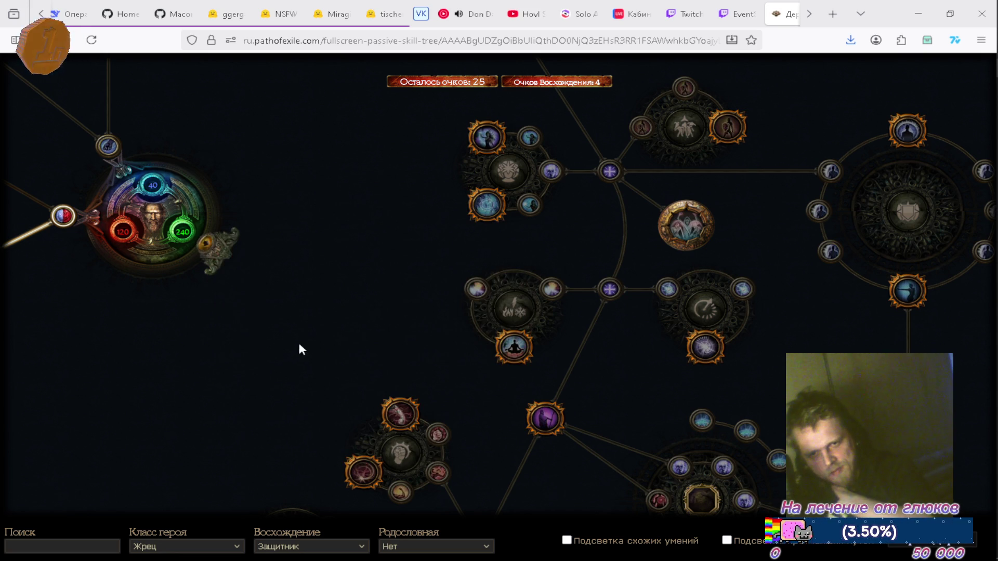
# Step: Pan around the Templar start and character portrait, zooming in and out
pyautogui.moveTo(303, 351); pyautogui.dragTo(239, 227)
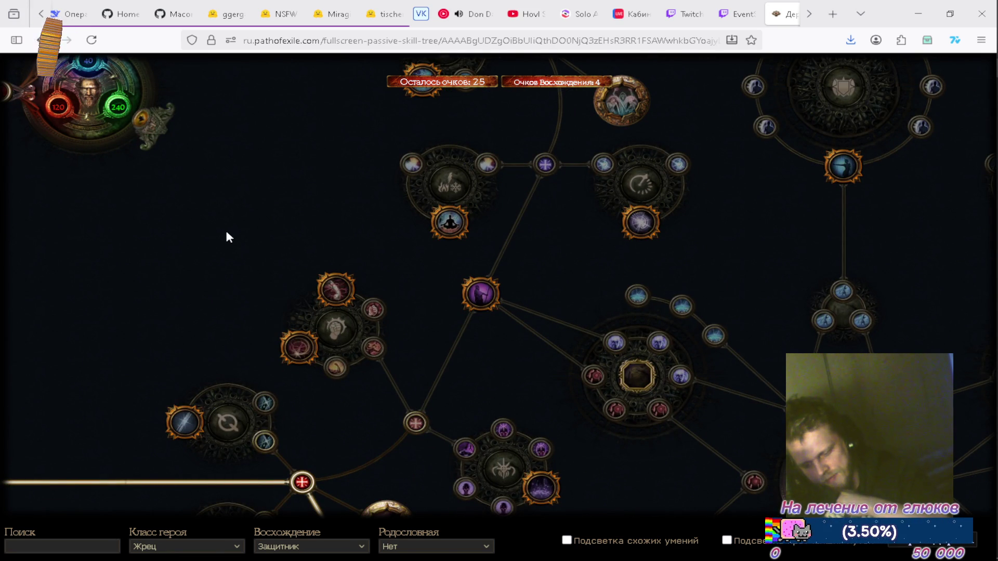
pyautogui.moveTo(227, 233); pyautogui.dragTo(292, 363)
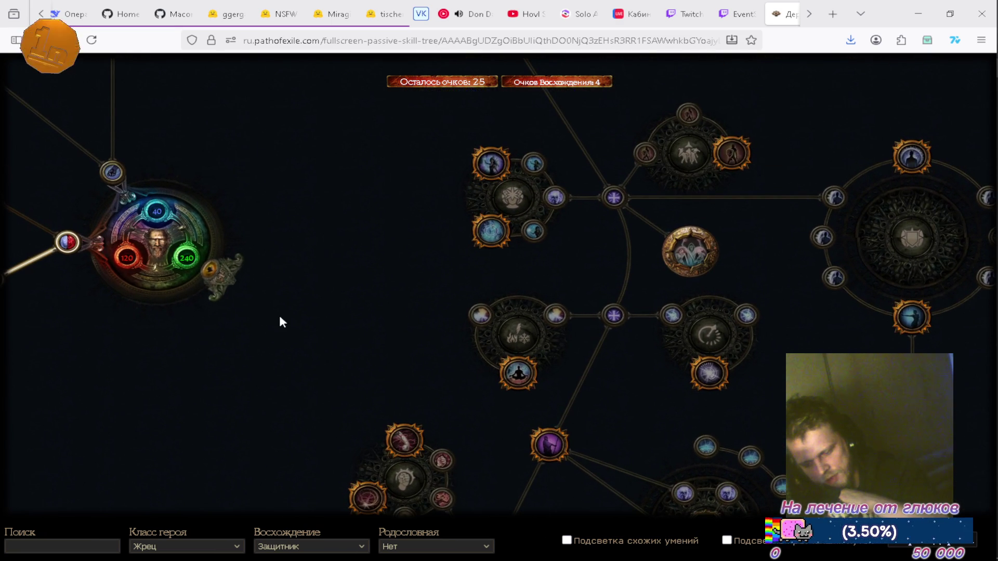
pyautogui.moveTo(329, 283); pyautogui.dragTo(481, 290)
pyautogui.scroll(-3, 444, 297)
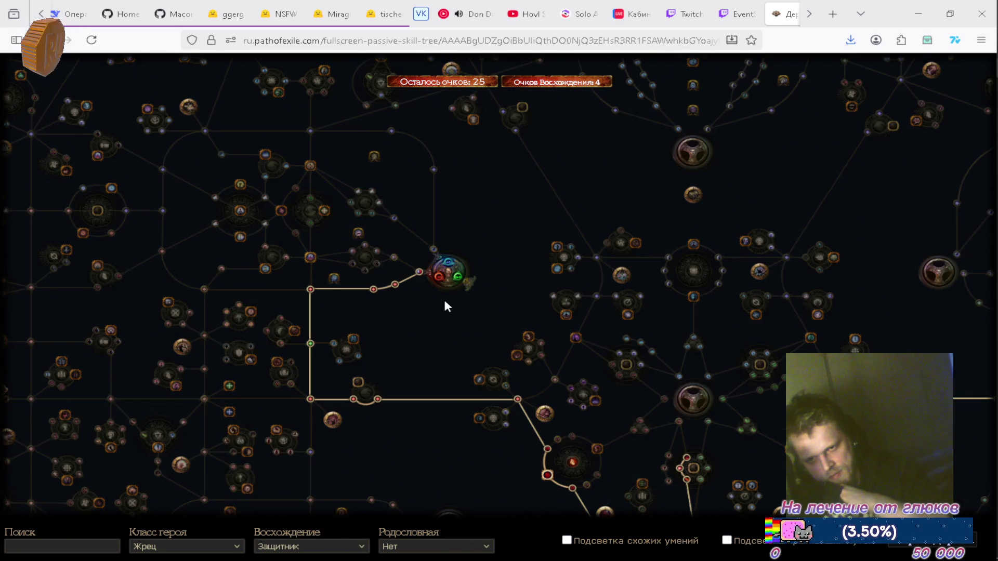
pyautogui.scroll(3, 438, 314)
pyautogui.scroll(-3, 438, 313)
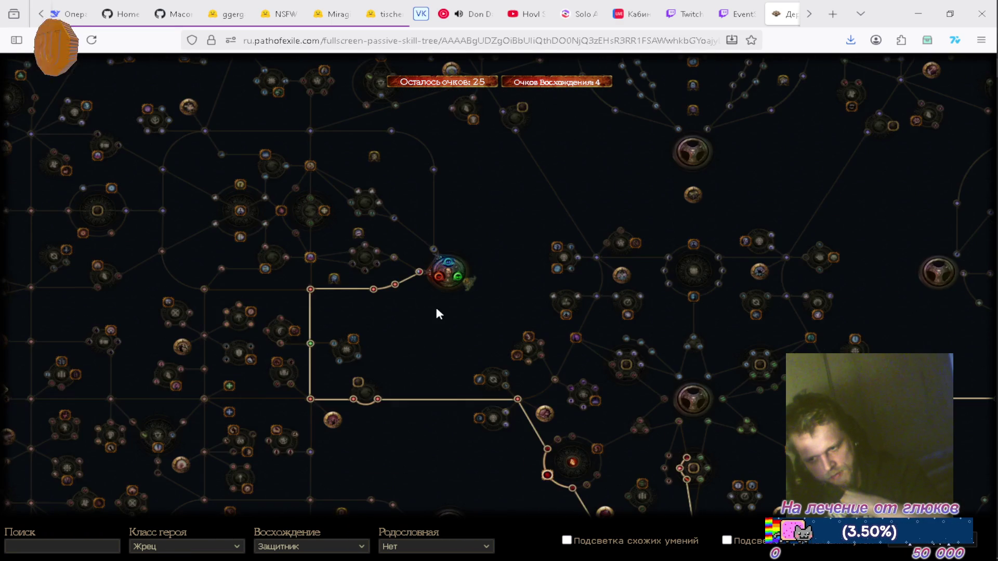
pyautogui.scroll(3, 438, 314)
# Step: Zoom the tree and centre it on the class start portrait
pyautogui.scroll(-1, 438, 314)
pyautogui.scroll(-2, 439, 314)
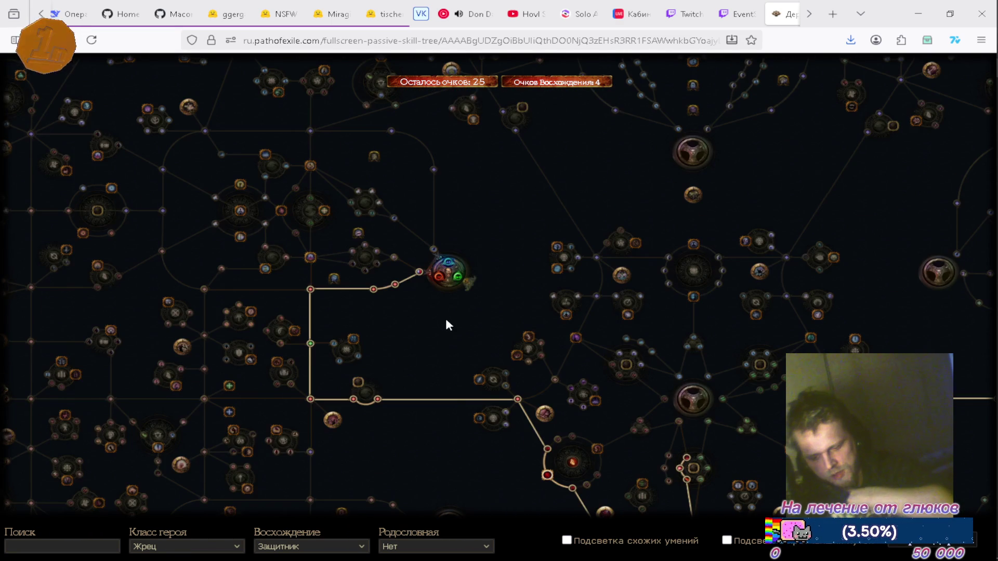
pyautogui.scroll(3, 447, 305)
pyautogui.scroll(-3, 447, 305)
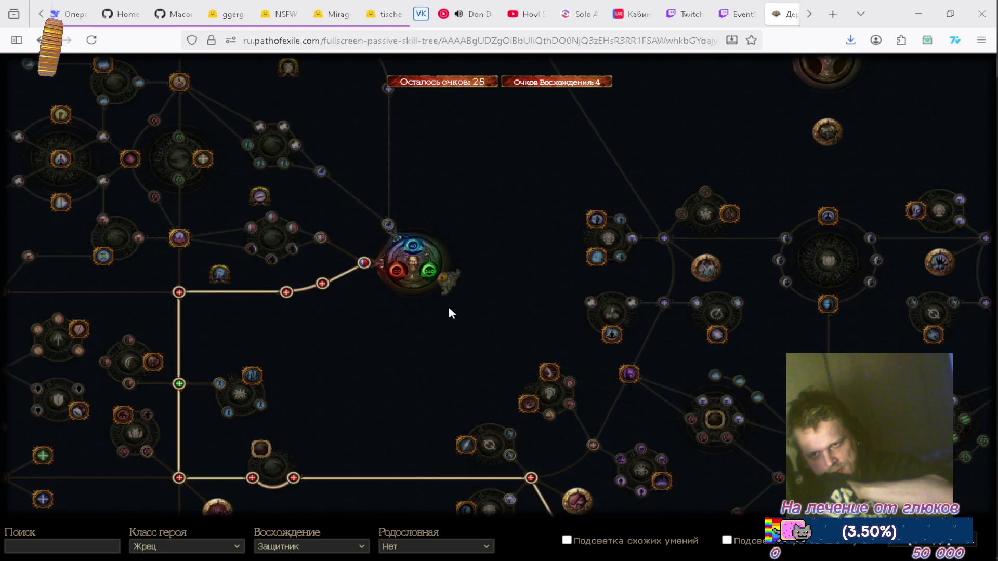
pyautogui.scroll(3, 450, 311)
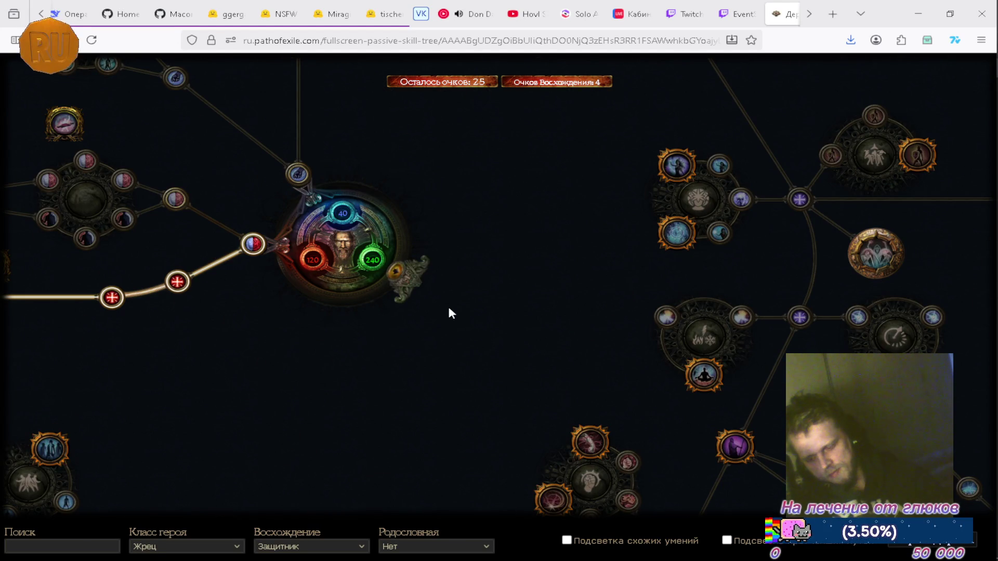
pyautogui.moveTo(451, 312)
pyautogui.mouseDown()
pyautogui.moveTo(517, 361)
pyautogui.moveTo(530, 334)
pyautogui.mouseUp()
# Step: Open and close the Guardian ascendancy tree, then go back to the home page
pyautogui.click(497, 302)
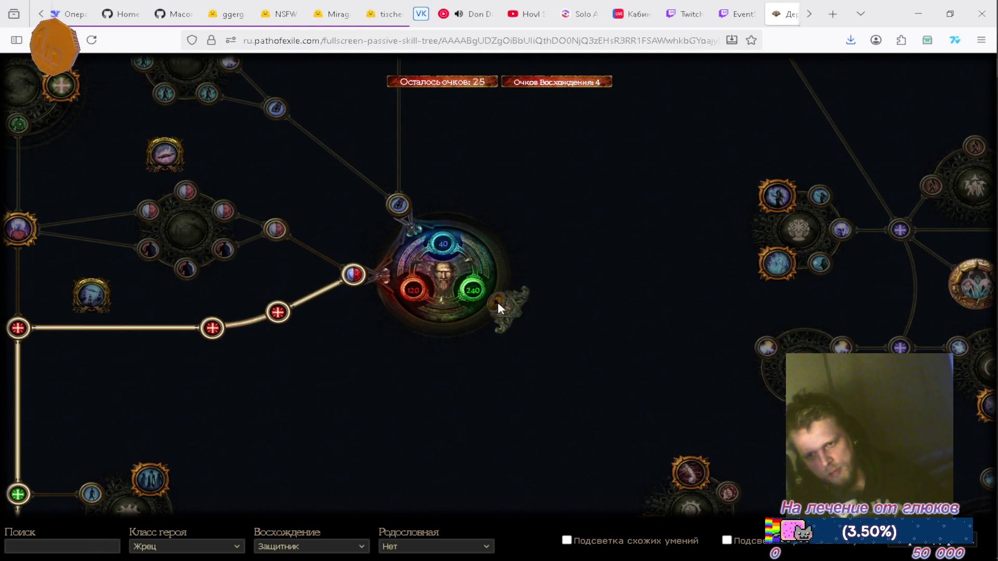
pyautogui.moveTo(452, 390)
pyautogui.mouseDown()
pyautogui.moveTo(345, 292)
pyautogui.moveTo(309, 300)
pyautogui.mouseUp()
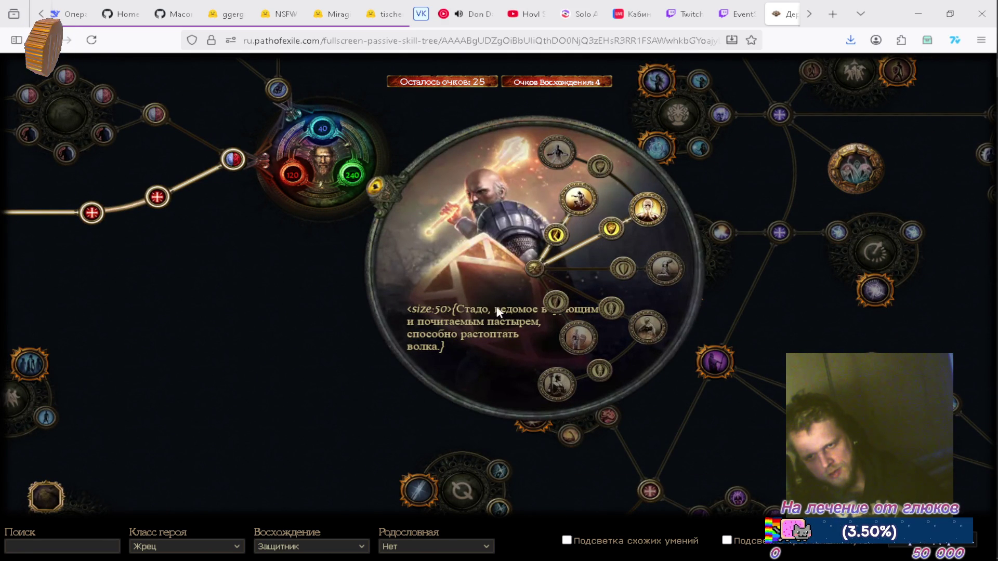
pyautogui.moveTo(291, 303); pyautogui.dragTo(341, 366)
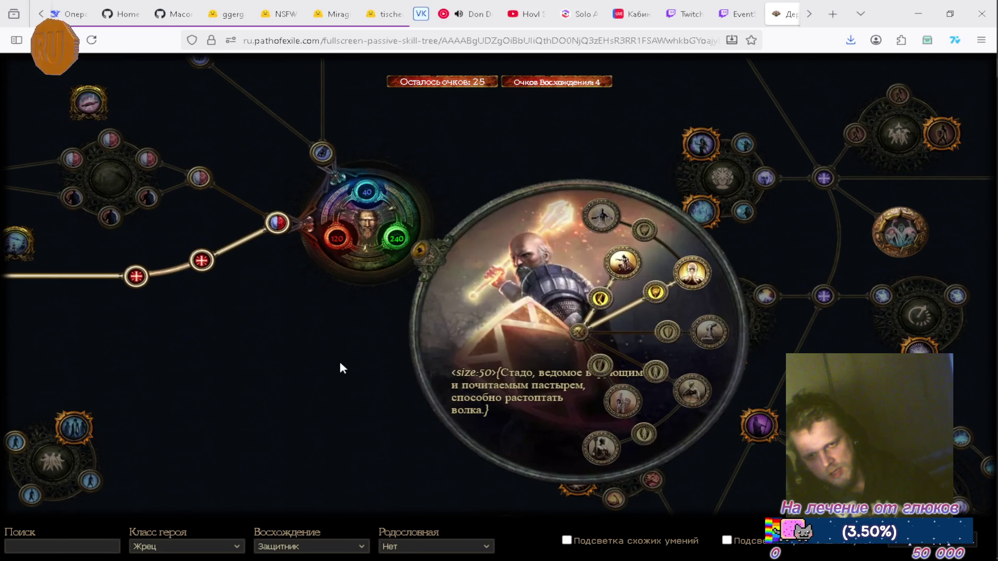
pyautogui.click(424, 252)
pyautogui.moveTo(431, 326); pyautogui.dragTo(499, 350)
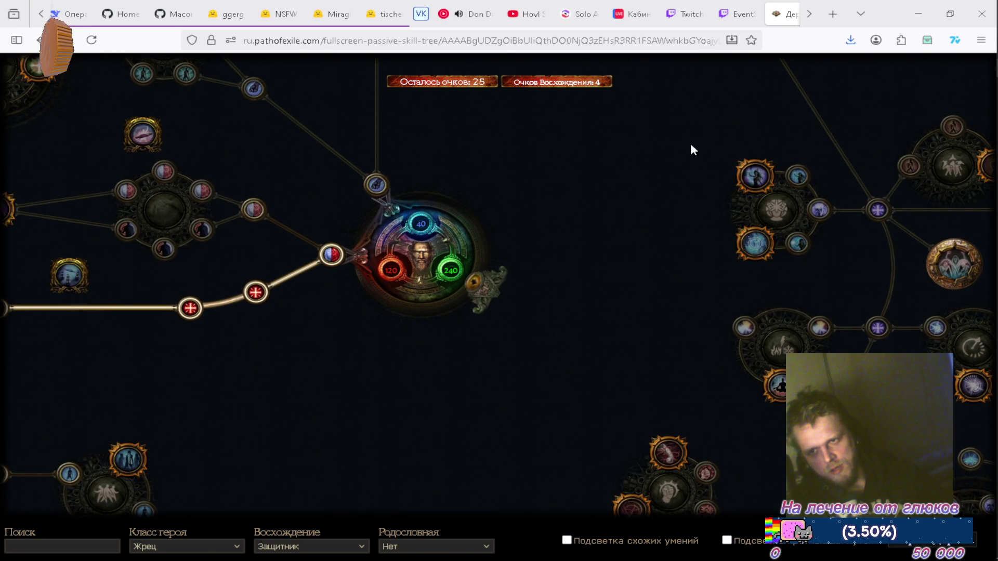
pyautogui.hotkey('alt', 'Left')
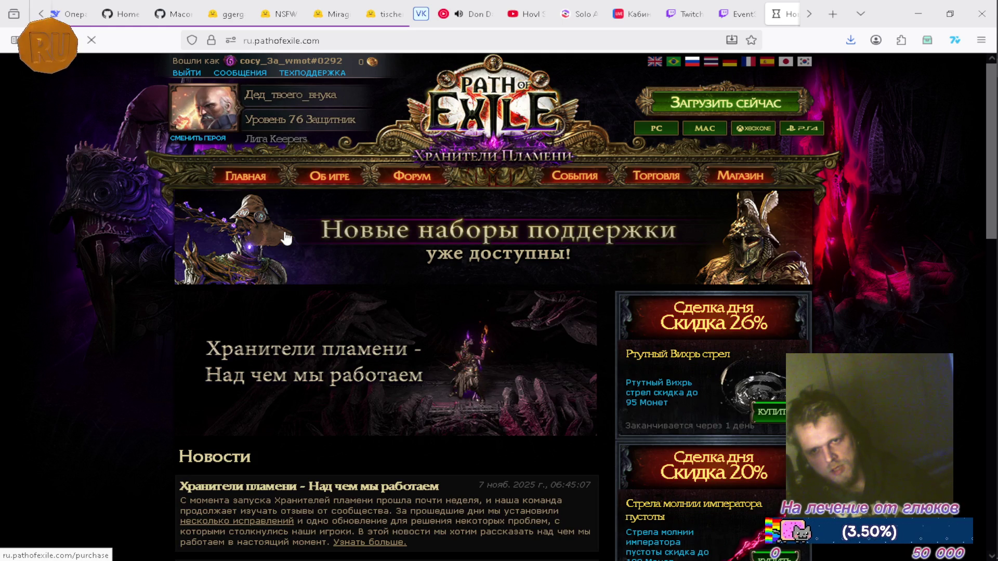
# Step: From 'Об игре', open 'Классы Восхождения' and choose the Инквизитор card under Жрец
pyautogui.moveTo(333, 178)
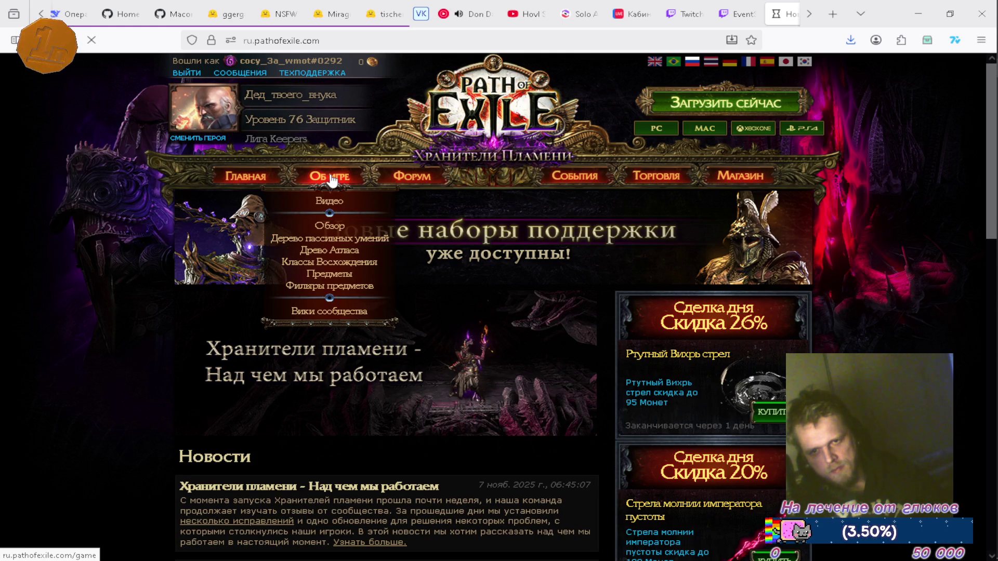
pyautogui.click(319, 264)
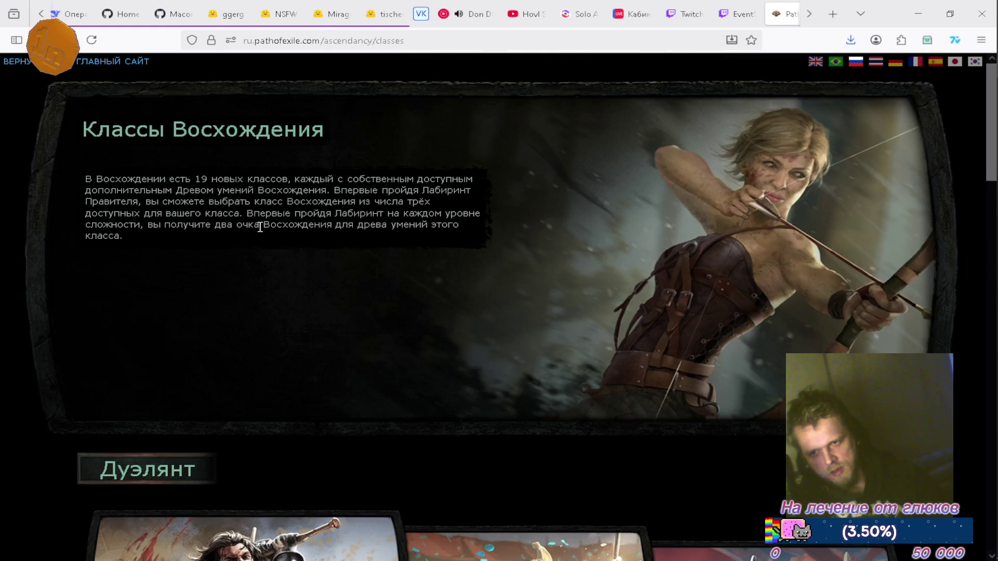
pyautogui.scroll(-5, 270, 239)
pyautogui.scroll(-18, 352, 233)
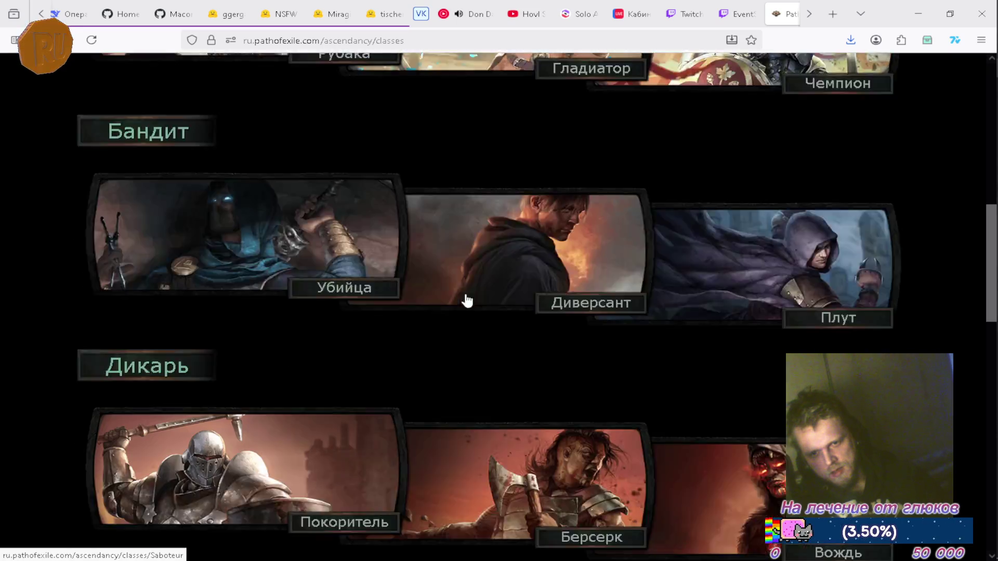
pyautogui.scroll(-7, 470, 290)
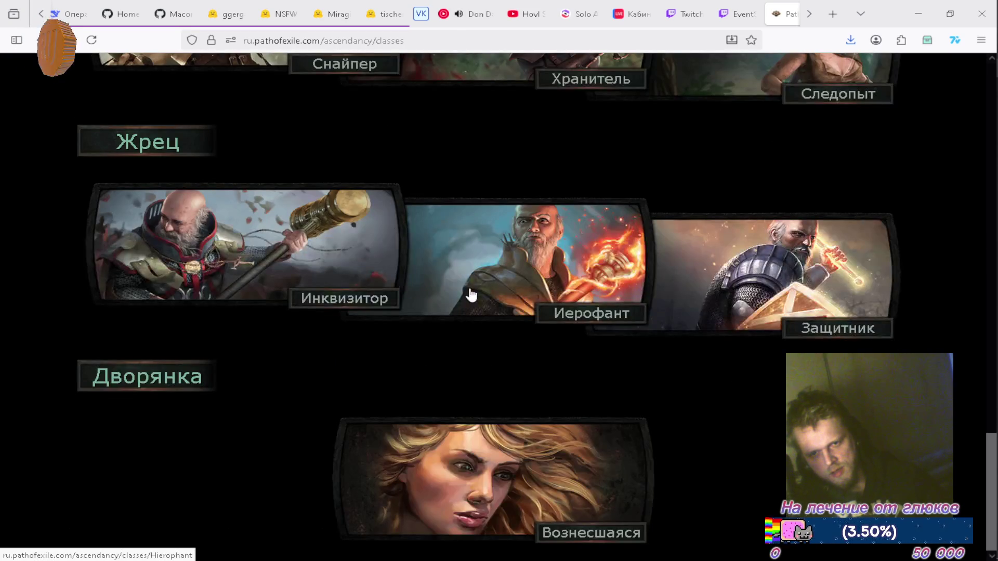
pyautogui.click(264, 273)
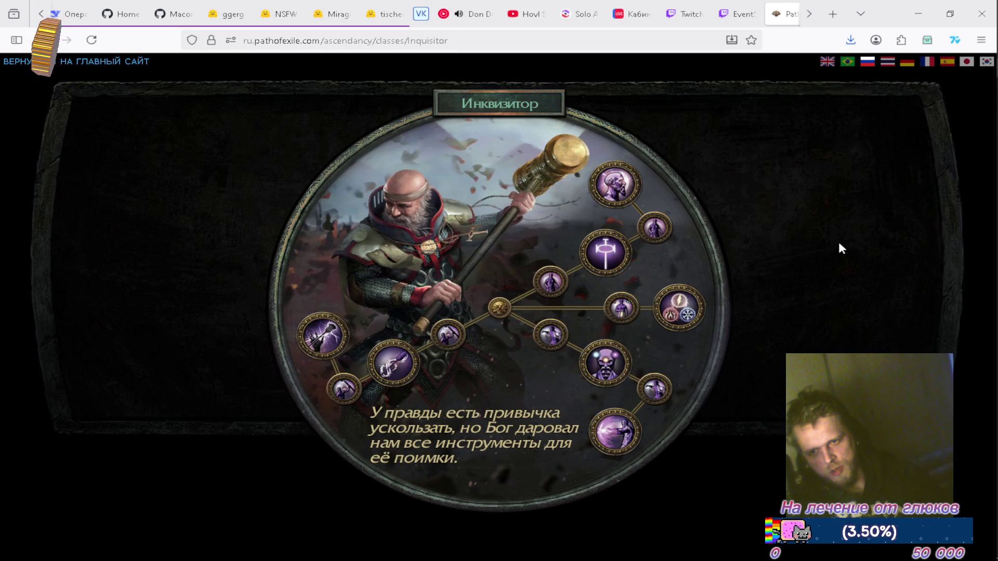
pyautogui.moveTo(317, 322)
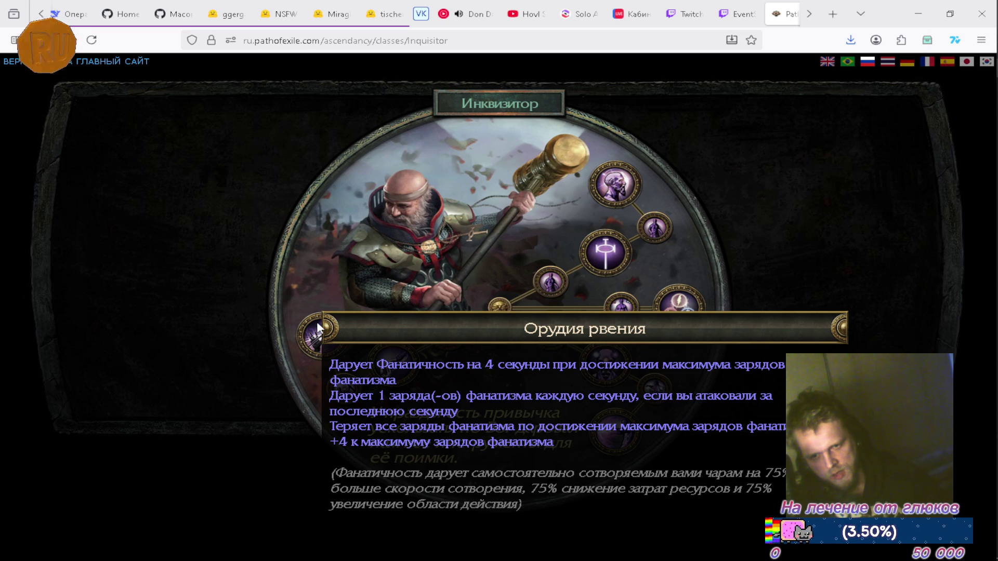
pyautogui.moveTo(396, 364)
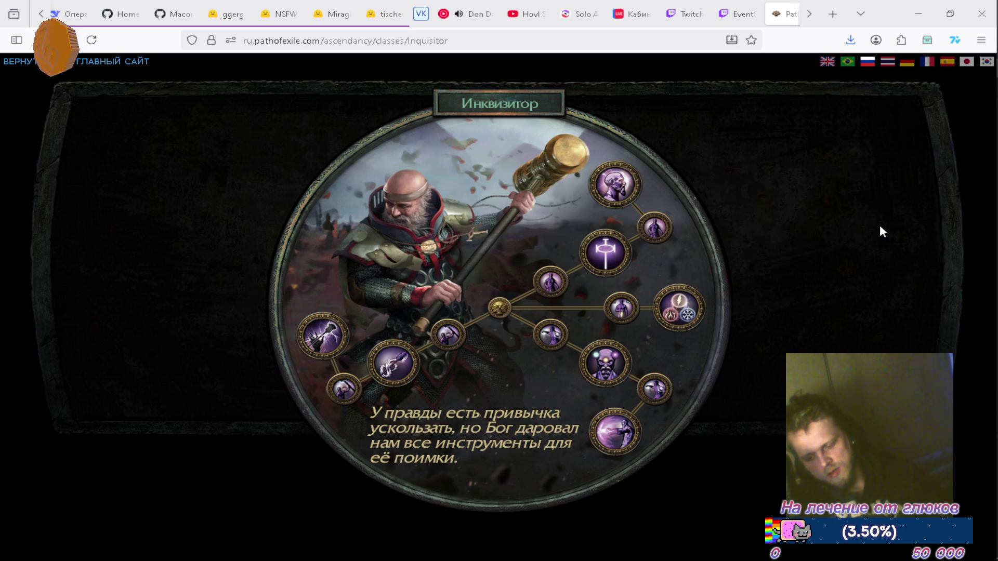
pyautogui.moveTo(609, 184)
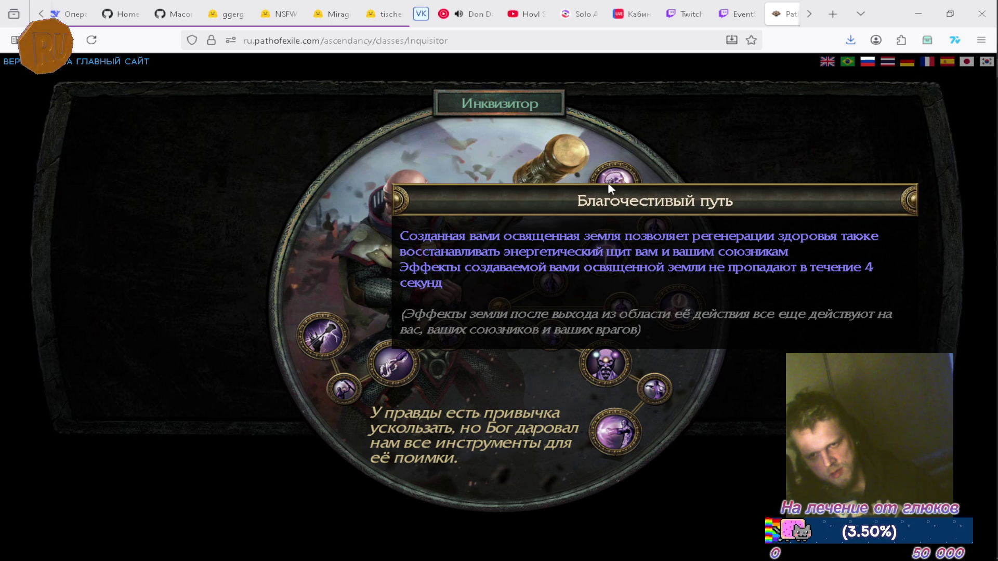
pyautogui.moveTo(614, 256)
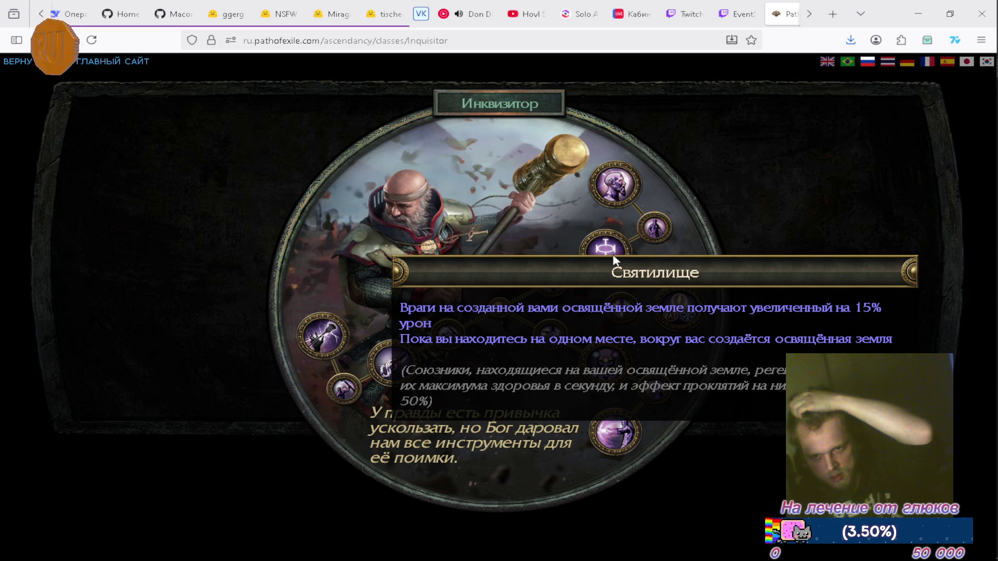
pyautogui.moveTo(685, 312)
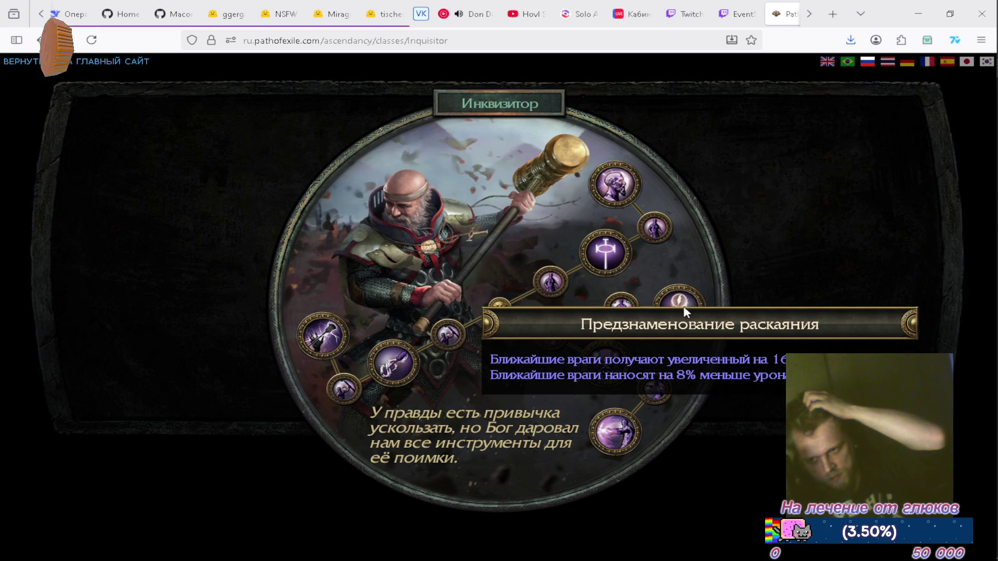
pyautogui.moveTo(617, 365)
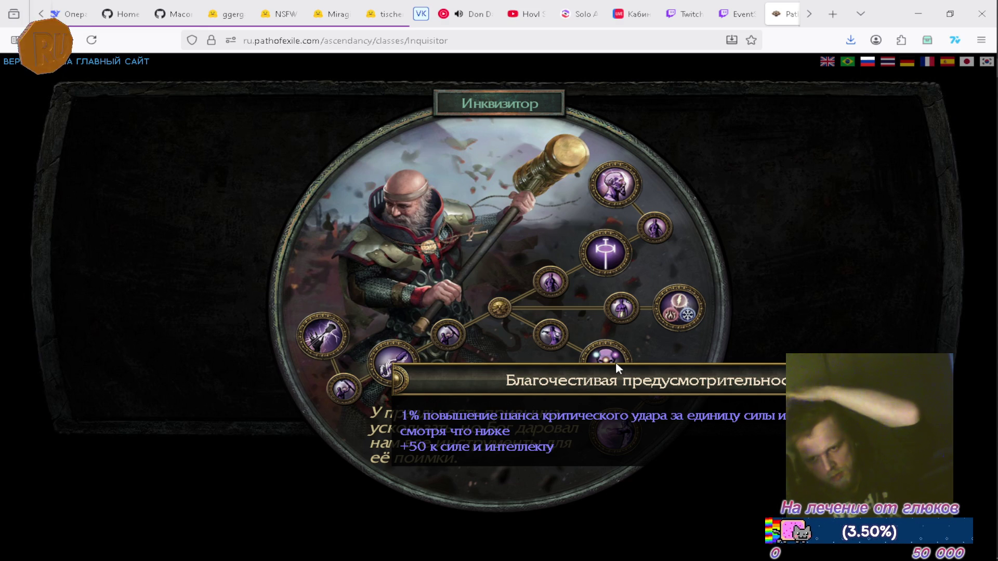
pyautogui.moveTo(622, 436)
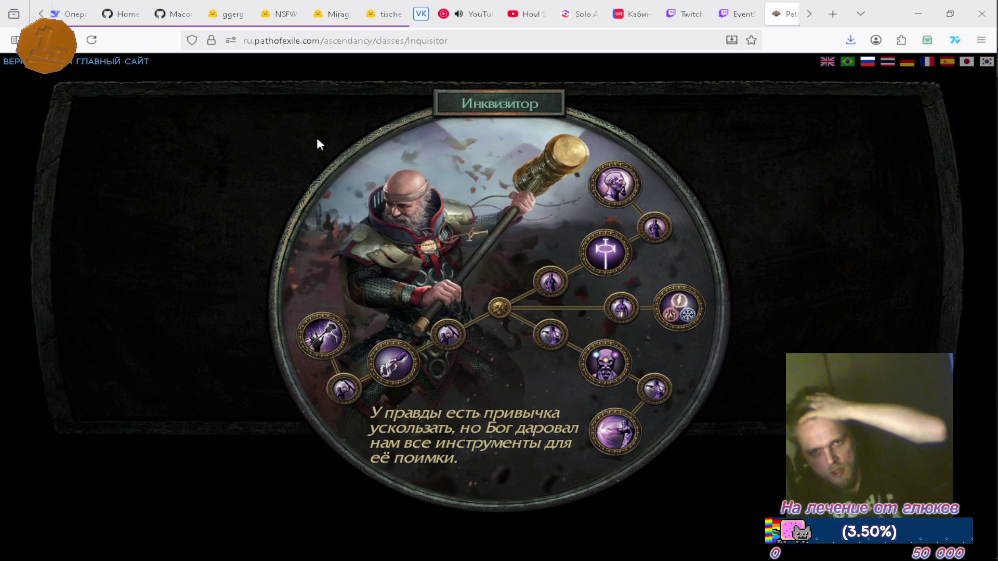
pyautogui.click(181, 96)
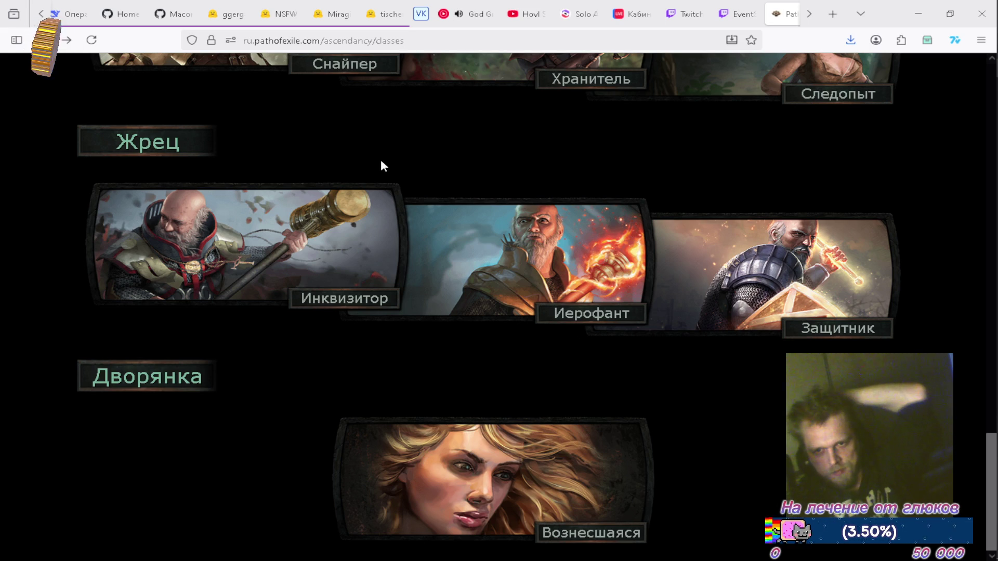
# Step: Return to the home page, open the main character's inventory, then its Passive Skill Tree tab
pyautogui.scroll(20, 374, 158)
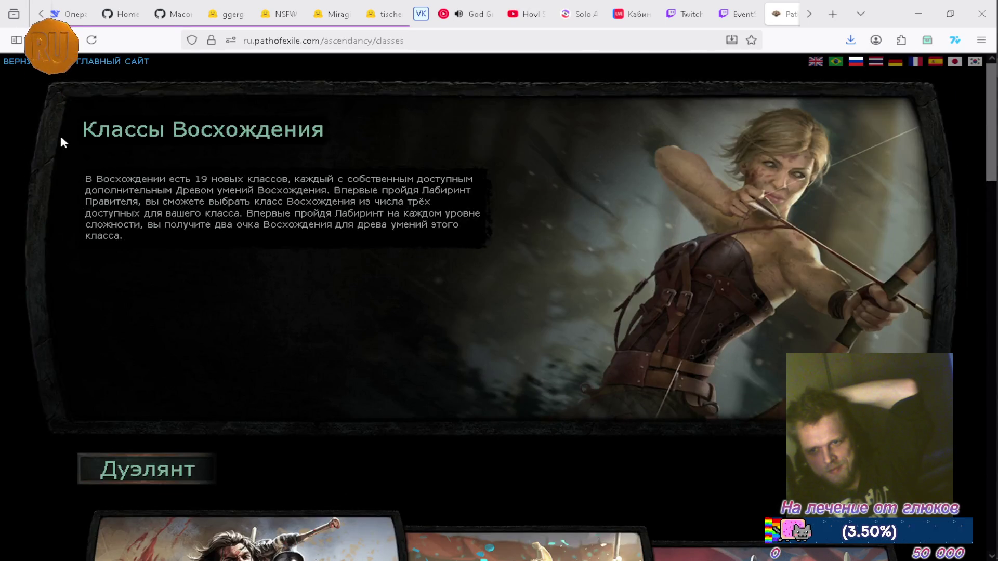
pyautogui.click(52, 60)
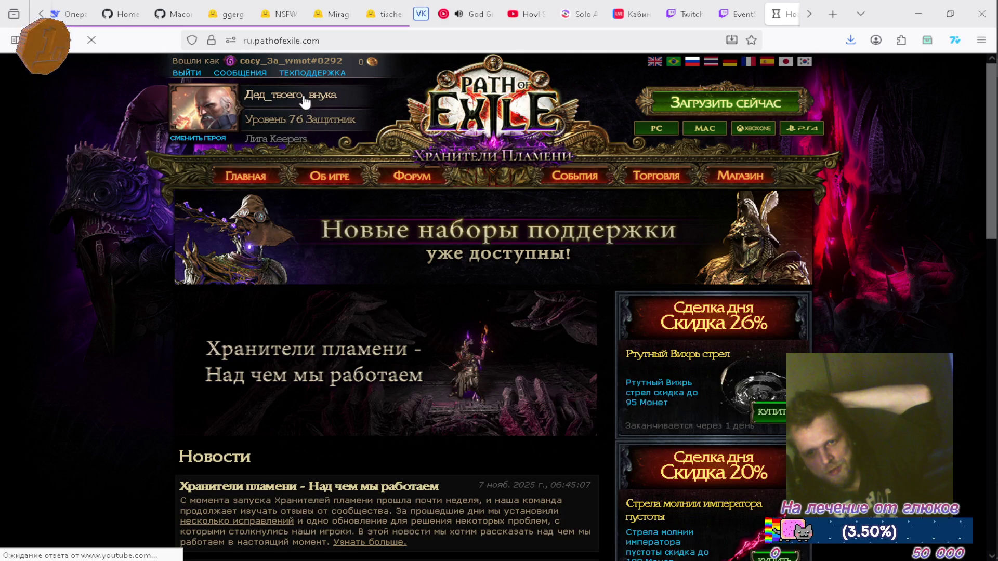
pyautogui.click(302, 94)
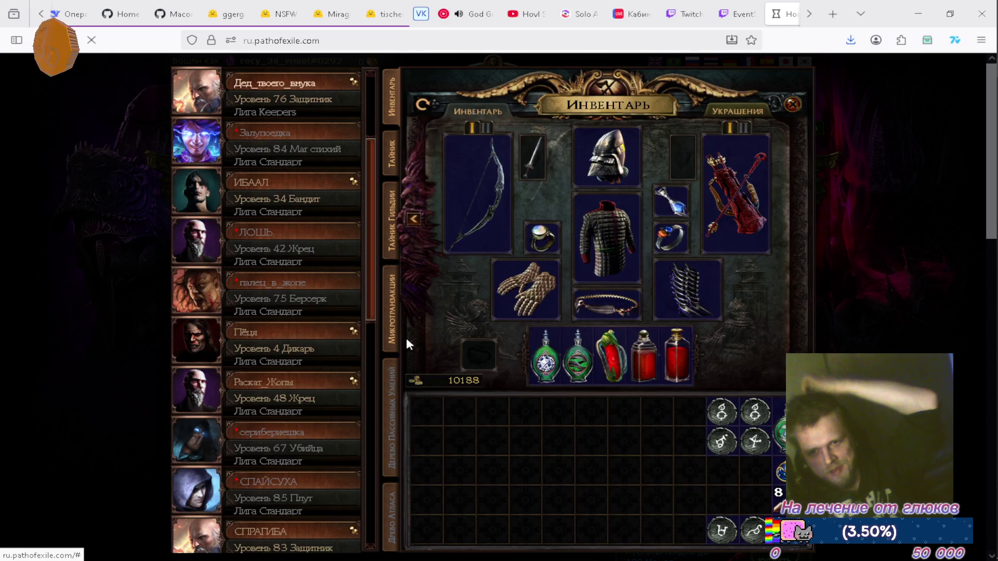
pyautogui.click(404, 410)
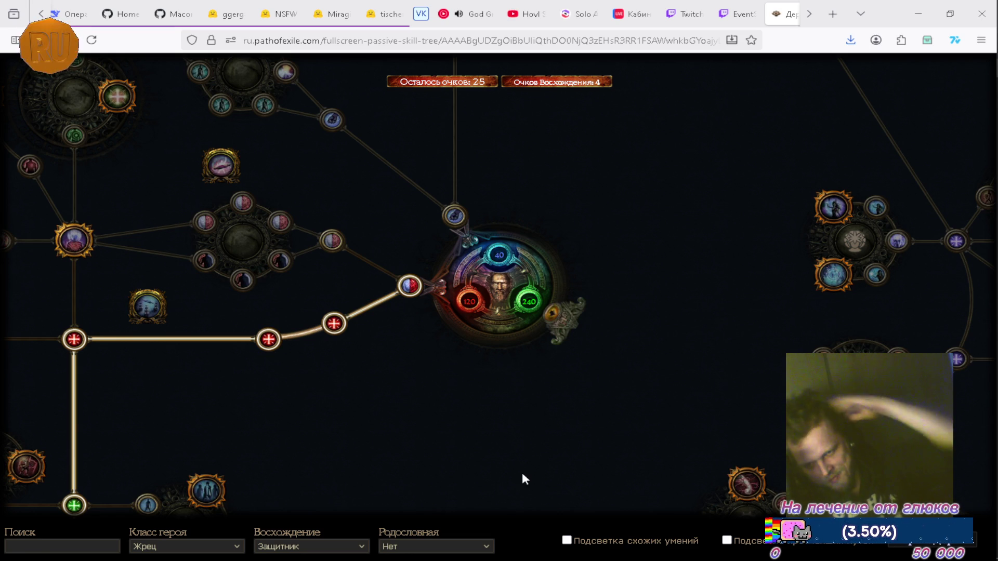
# Step: Zoom and pan the passive tree away from the class start toward its lower right
pyautogui.scroll(-3, 521, 472)
pyautogui.moveTo(496, 492)
pyautogui.mouseDown()
pyautogui.moveTo(375, 316)
pyautogui.moveTo(396, 292)
pyautogui.mouseUp()
pyautogui.scroll(4, 497, 402)
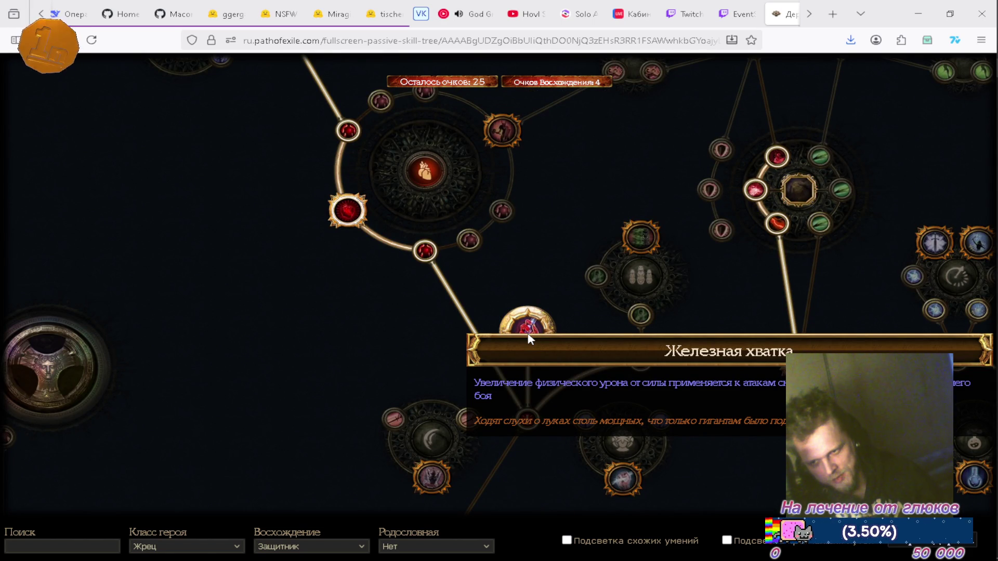
pyautogui.scroll(-4, 529, 339)
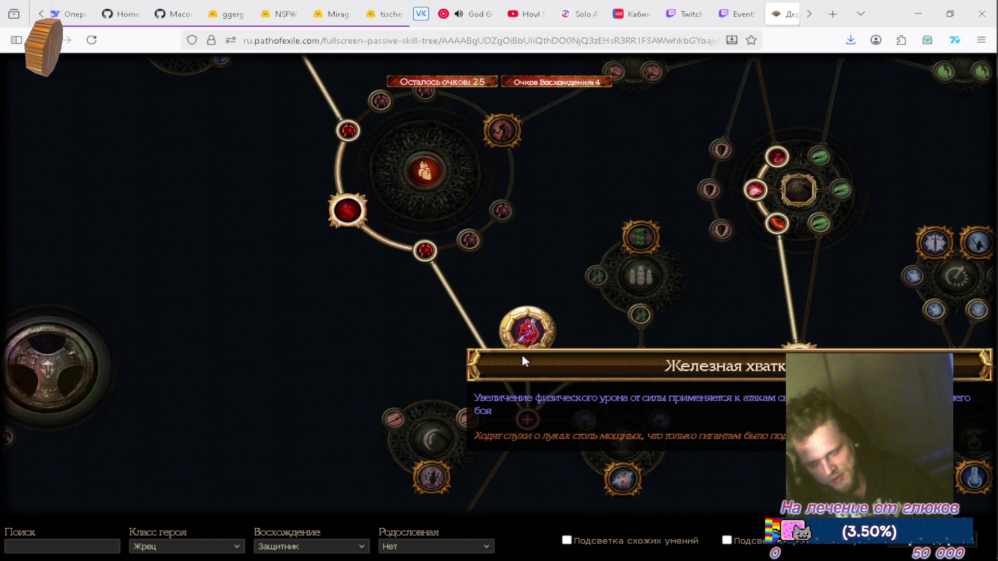
pyautogui.moveTo(692, 424)
pyautogui.mouseDown()
pyautogui.moveTo(539, 380)
pyautogui.moveTo(543, 391)
pyautogui.mouseUp()
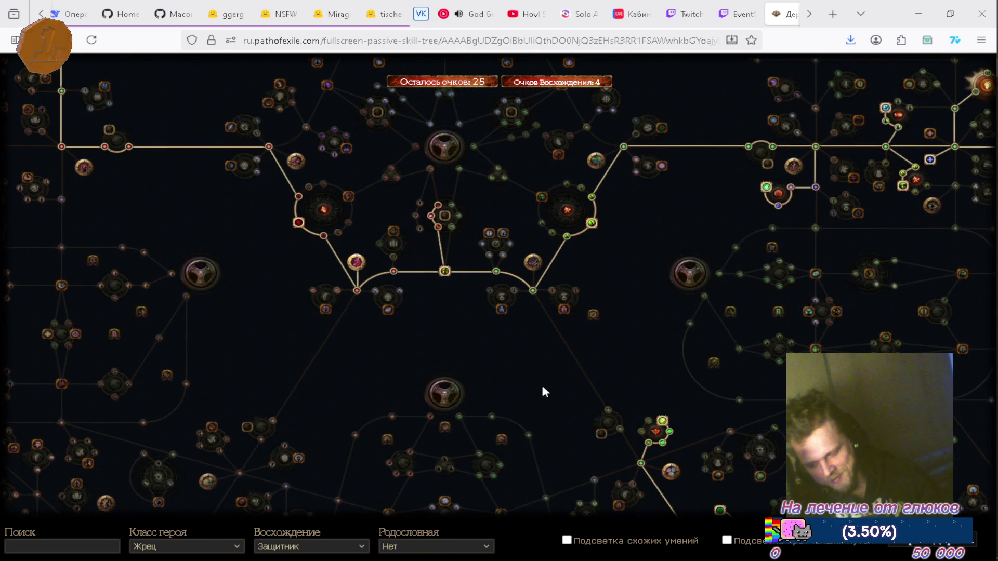
pyautogui.moveTo(535, 372)
pyautogui.mouseDown()
pyautogui.moveTo(495, 396)
pyautogui.moveTo(476, 439)
pyautogui.mouseUp()
pyautogui.moveTo(586, 319); pyautogui.dragTo(494, 337)
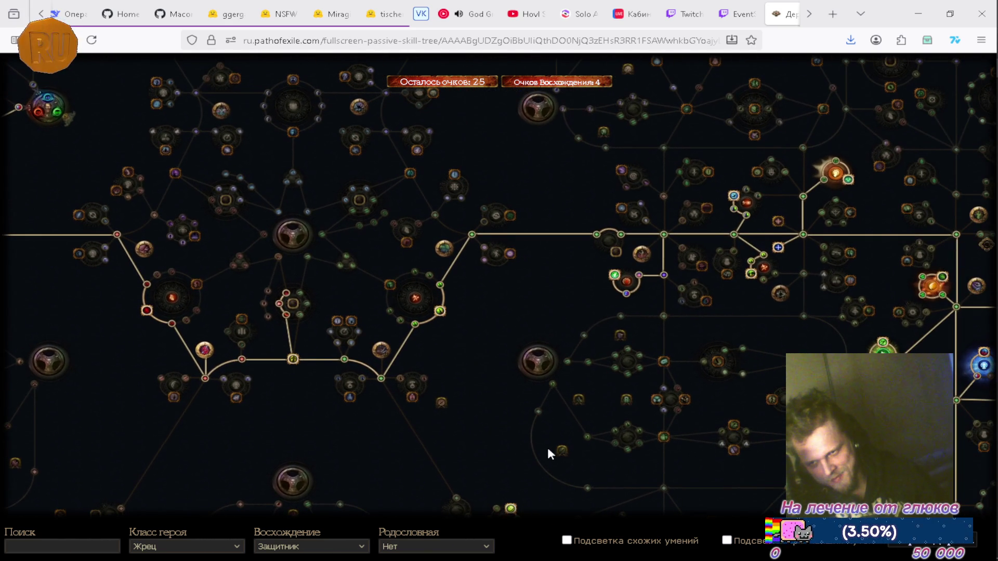
pyautogui.moveTo(542, 432); pyautogui.dragTo(431, 373)
pyautogui.moveTo(574, 400)
pyautogui.mouseDown()
pyautogui.moveTo(575, 376)
pyautogui.moveTo(492, 349)
pyautogui.mouseUp()
# Step: Inspect the Мастер лука and Залп bow nodes, then go back to the character page
pyautogui.moveTo(832, 248); pyautogui.dragTo(744, 291)
pyautogui.scroll(3, 745, 292)
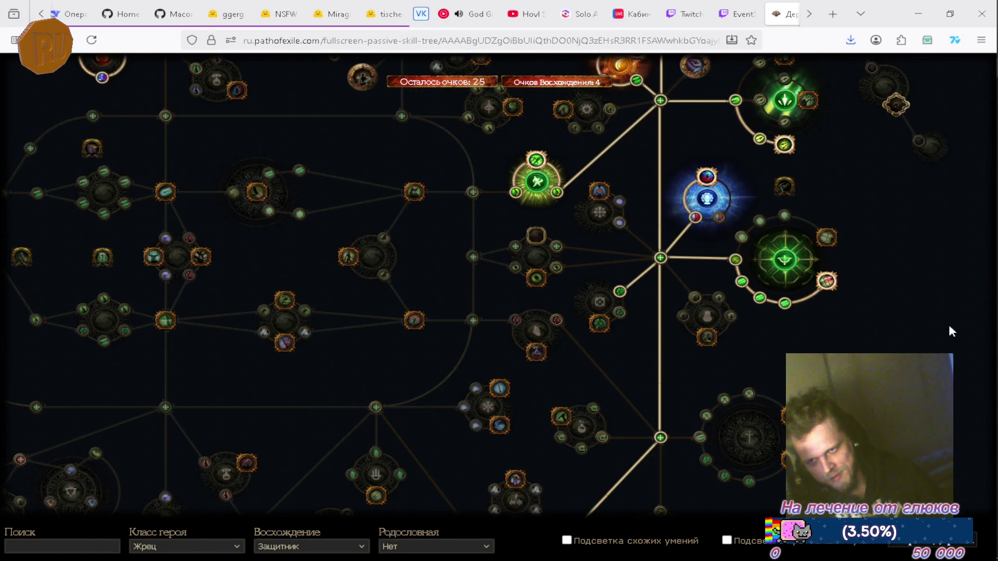
pyautogui.moveTo(924, 319); pyautogui.dragTo(776, 322)
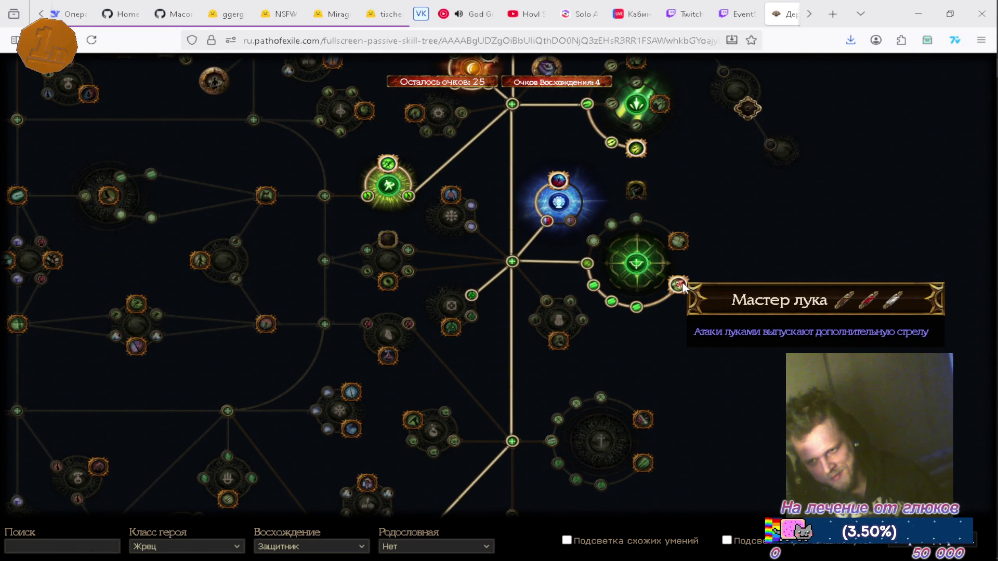
pyautogui.moveTo(749, 289)
pyautogui.mouseDown()
pyautogui.moveTo(784, 334)
pyautogui.moveTo(824, 449)
pyautogui.moveTo(762, 379)
pyautogui.mouseUp()
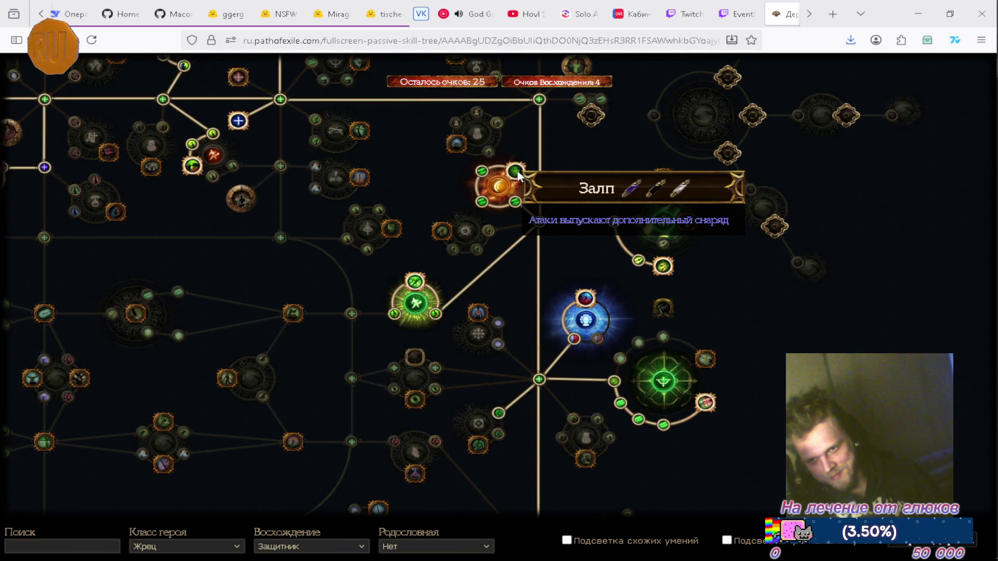
pyautogui.scroll(-5, 762, 310)
pyautogui.scroll(3, 780, 302)
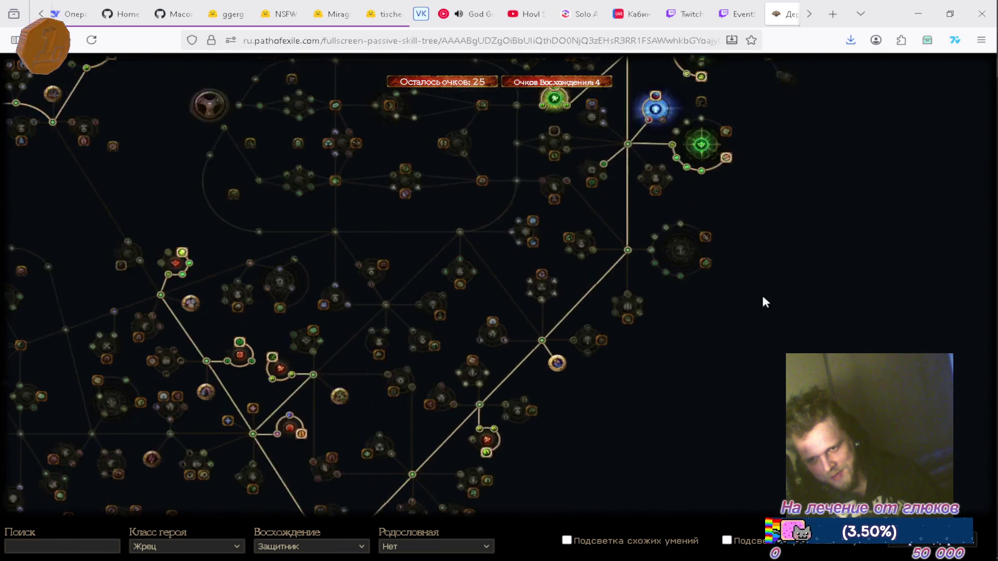
pyautogui.scroll(-2, 762, 318)
pyautogui.scroll(2, 753, 333)
pyautogui.moveTo(332, 156)
pyautogui.mouseDown()
pyautogui.moveTo(377, 226)
pyautogui.moveTo(430, 352)
pyautogui.mouseUp()
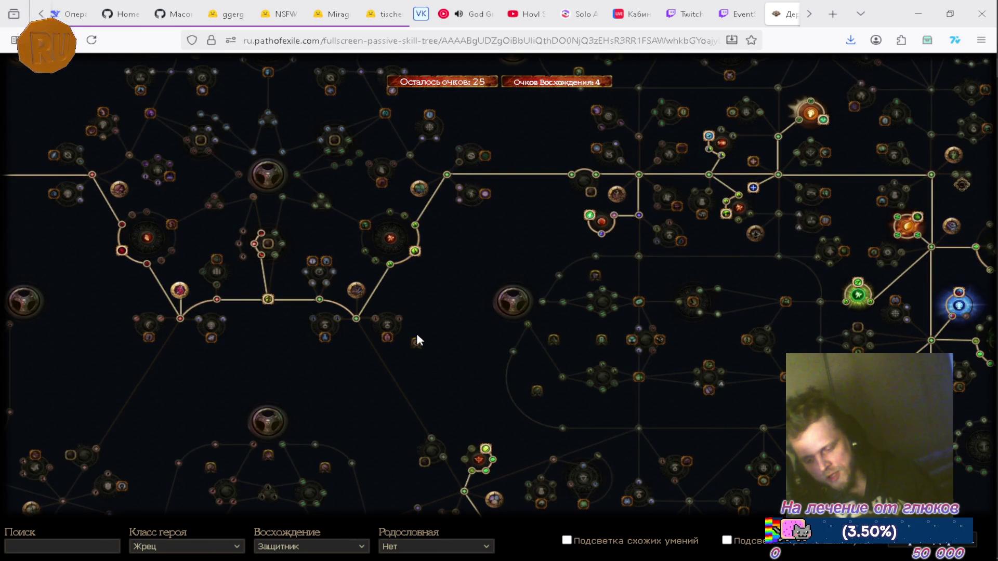
pyautogui.hotkey('alt', 'Left')
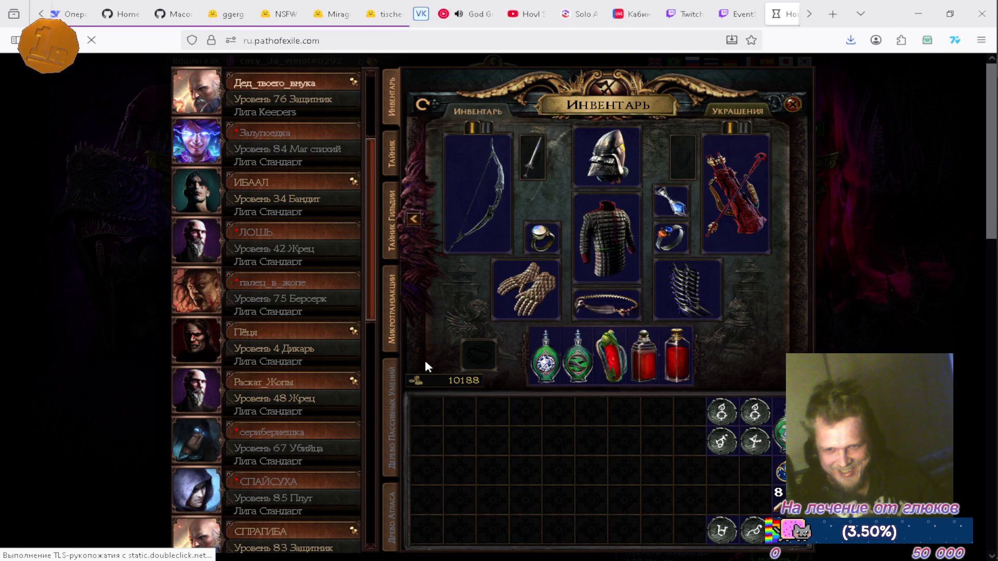
# Step: Open the Тайник (stash) tab and scroll through it
pyautogui.scroll(-3, 413, 352)
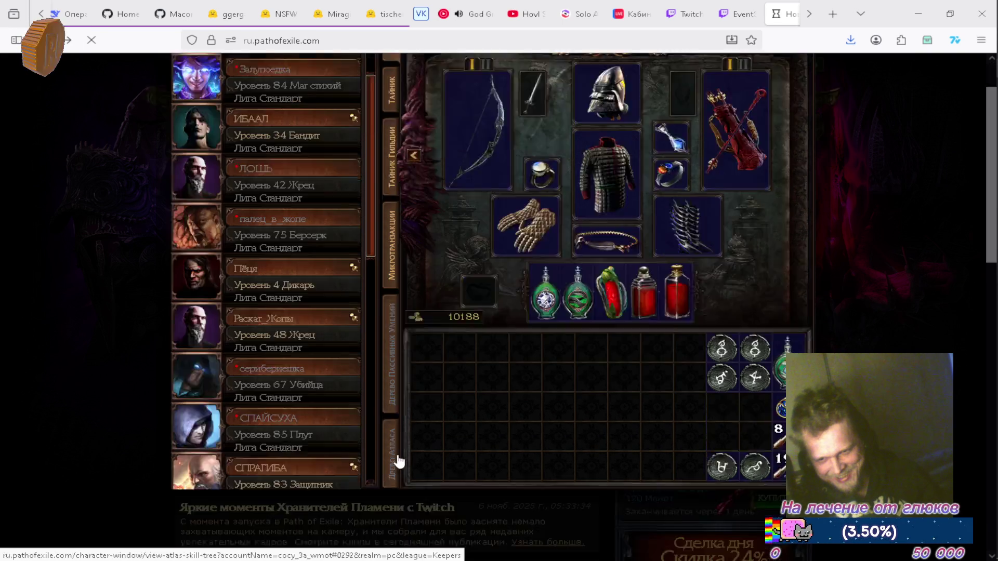
pyautogui.scroll(3, 399, 357)
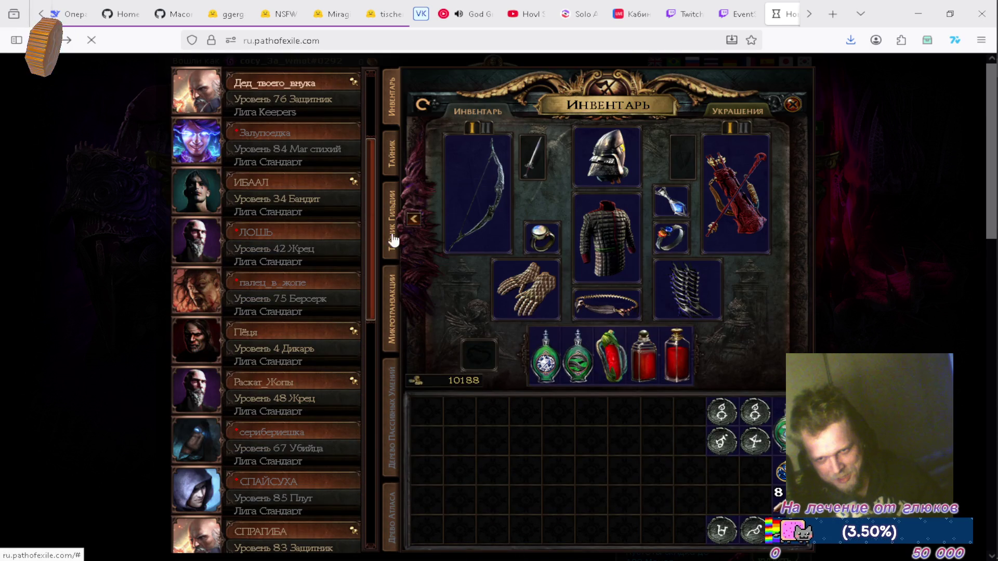
pyautogui.click(388, 158)
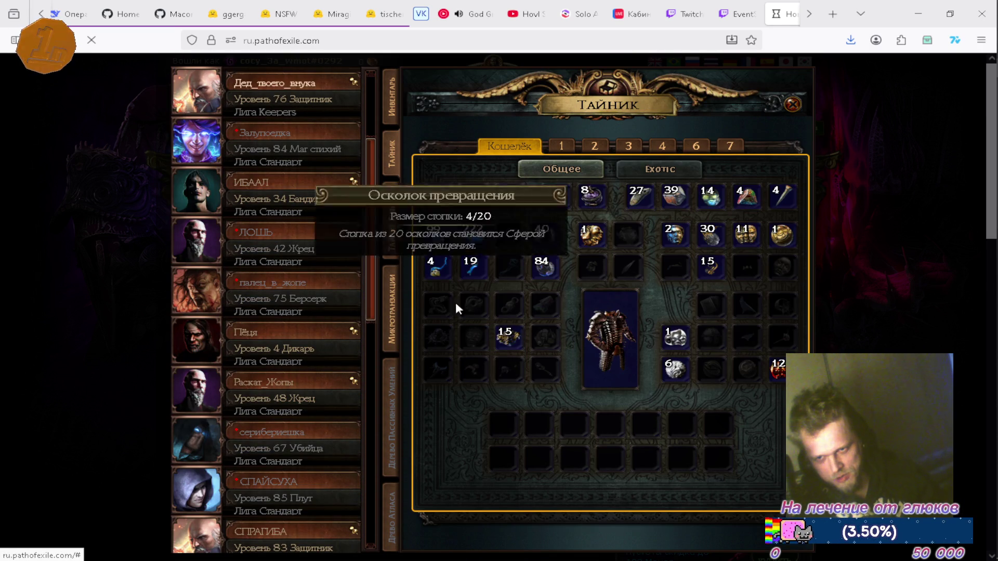
pyautogui.scroll(-6, 673, 316)
pyautogui.scroll(6, 649, 322)
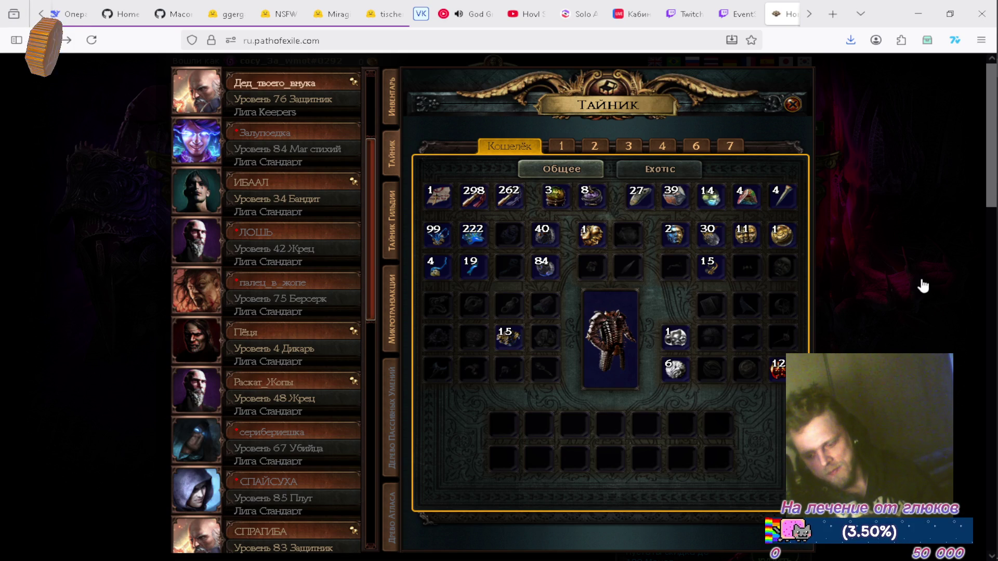
# Step: Close and reopen the character overlay, switch to Инвентарь, and expand the grafts panel
pyautogui.click(943, 207)
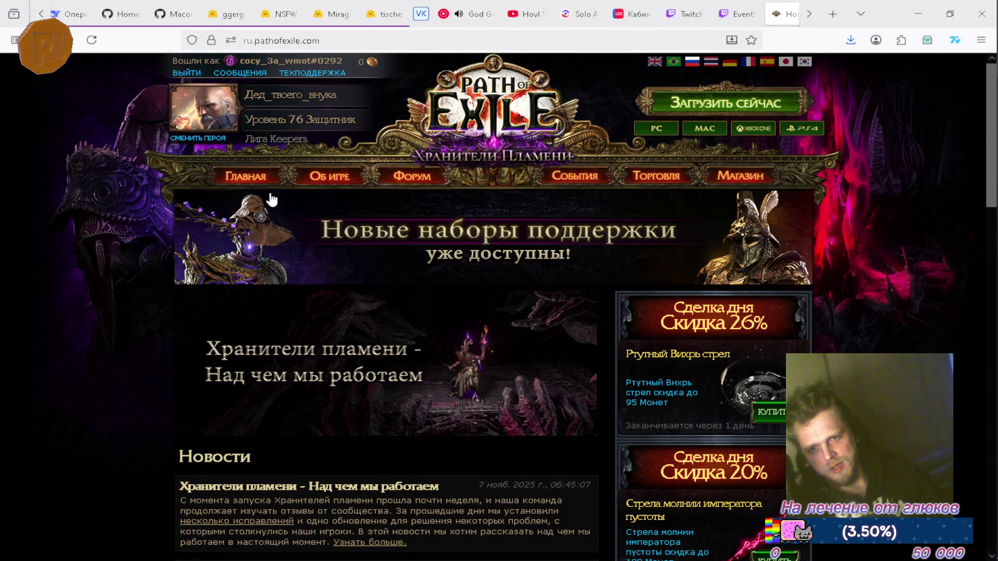
pyautogui.click(221, 114)
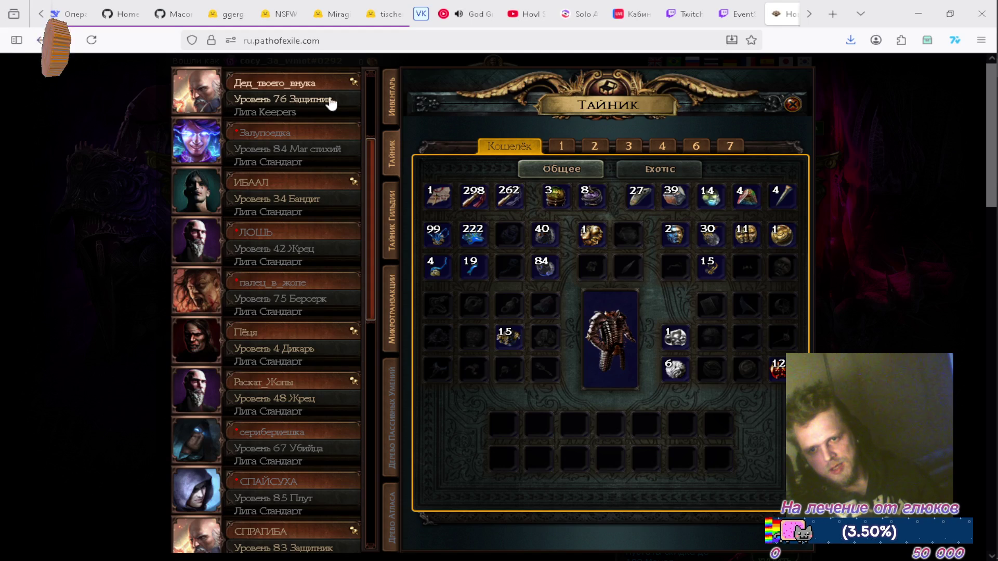
pyautogui.click(391, 98)
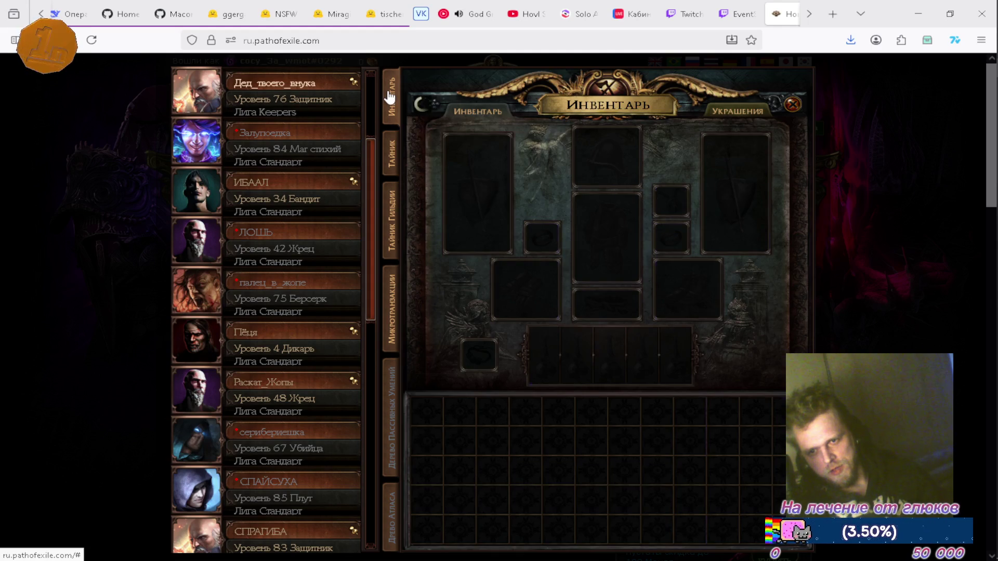
pyautogui.click(414, 218)
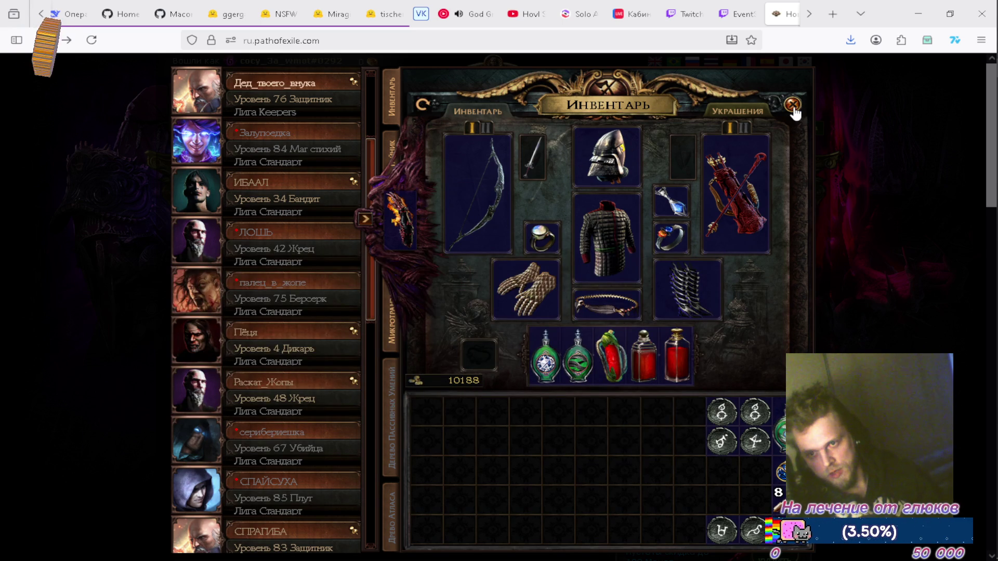
# Step: Collapse the grafts panel, view the stash, then return to the equipped inventory
pyautogui.click(367, 220)
pyautogui.click(394, 165)
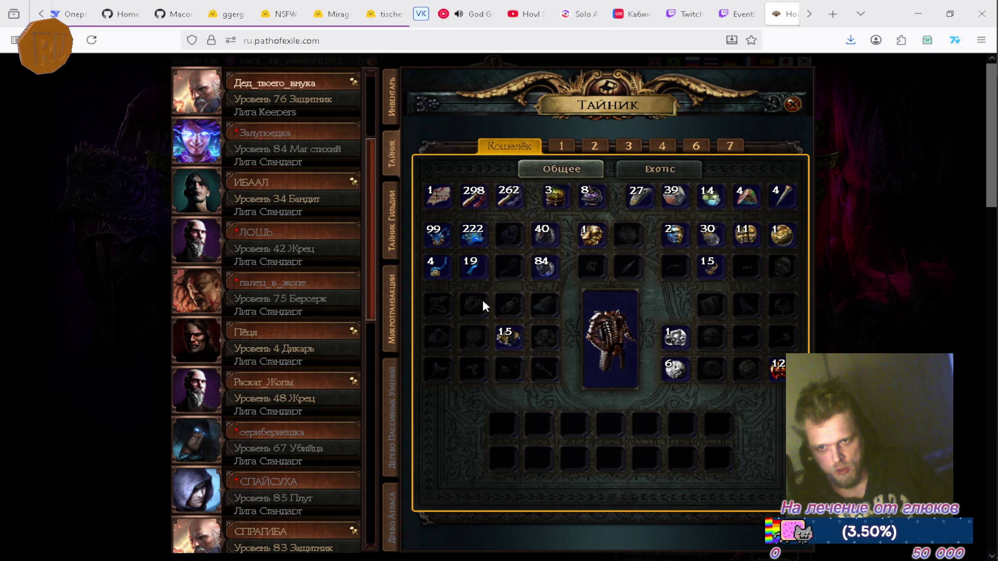
pyautogui.click(392, 98)
# Step: Inspect the equipped items, then switch to the DeepSeek chat tab
pyautogui.moveTo(480, 214)
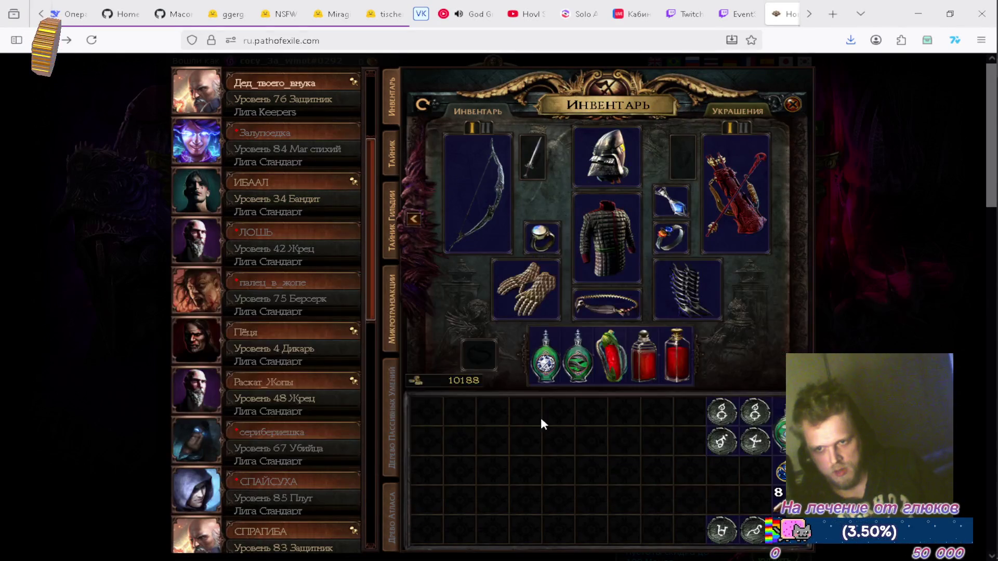
pyautogui.moveTo(612, 232)
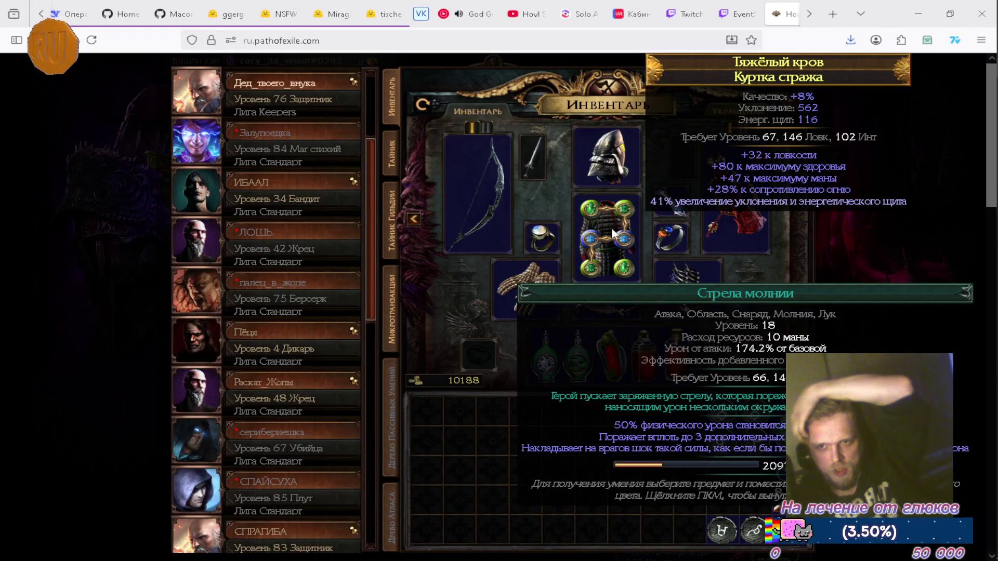
pyautogui.moveTo(695, 320)
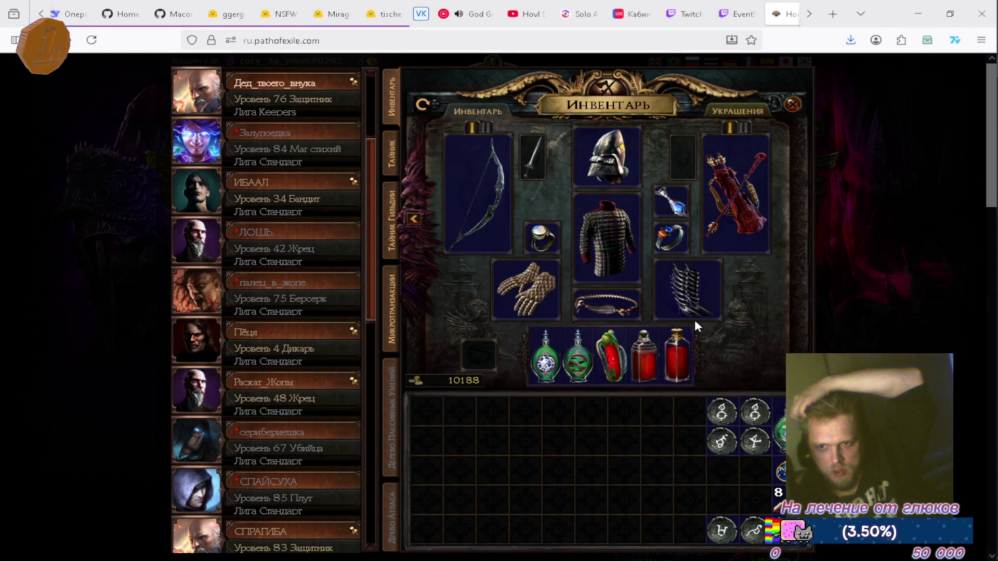
pyautogui.scroll(-3, 915, 319)
pyautogui.scroll(3, 913, 312)
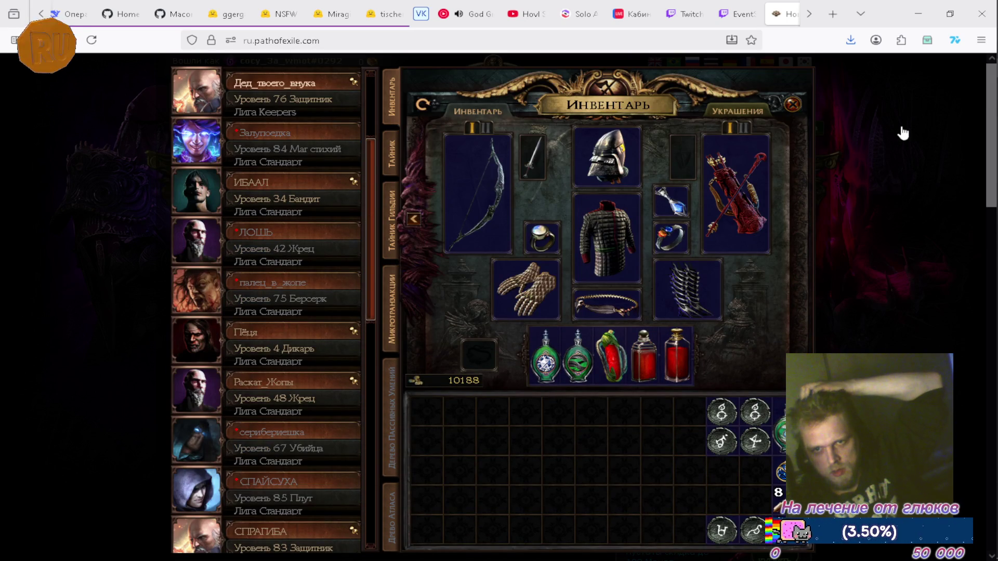
pyautogui.click(806, 16)
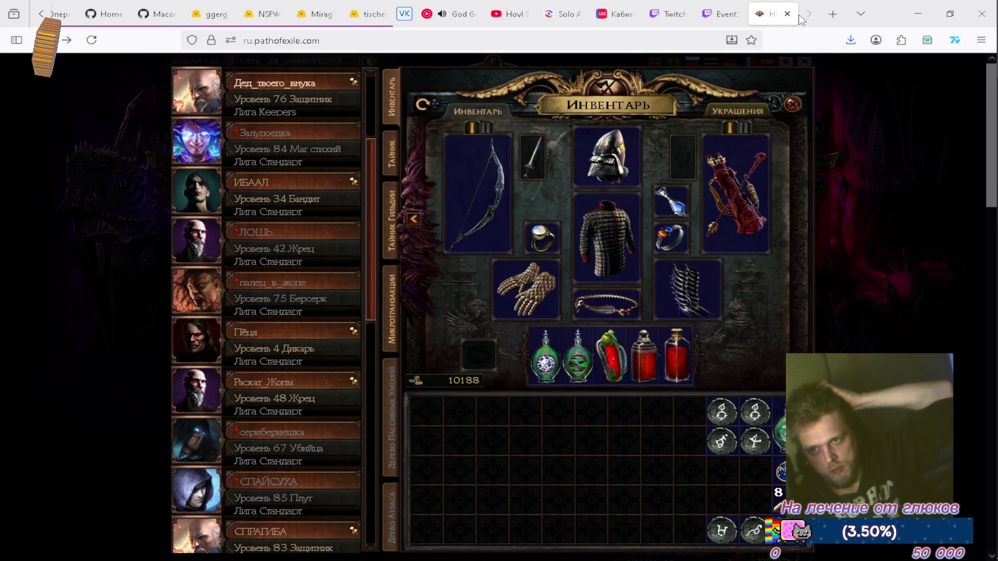
pyautogui.hotkey('ctrl', 'Tab')
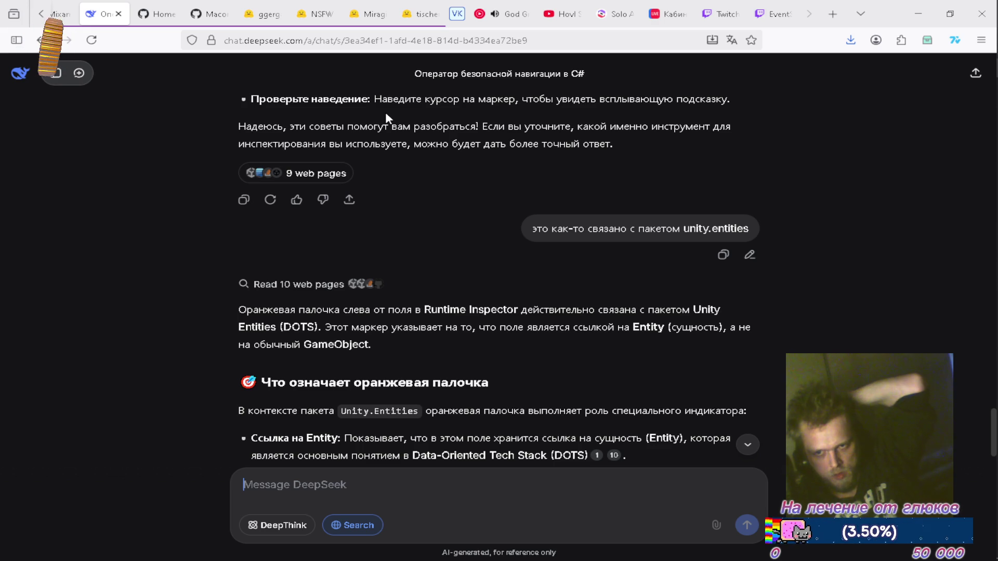
# Step: Scroll through DeepSeek's answer about the orange Entity reference marker in Runtime Inspector
pyautogui.scroll(-3, 429, 175)
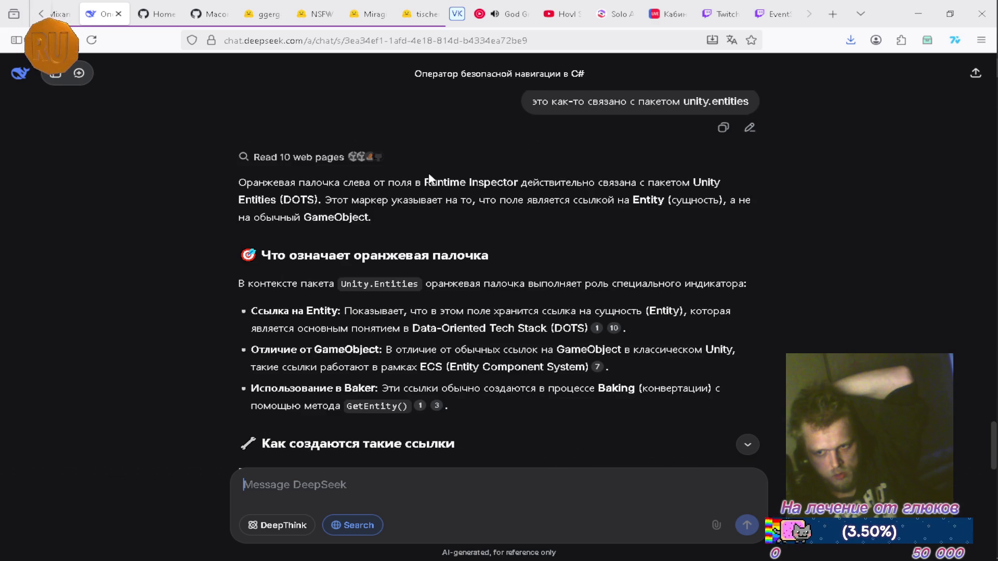
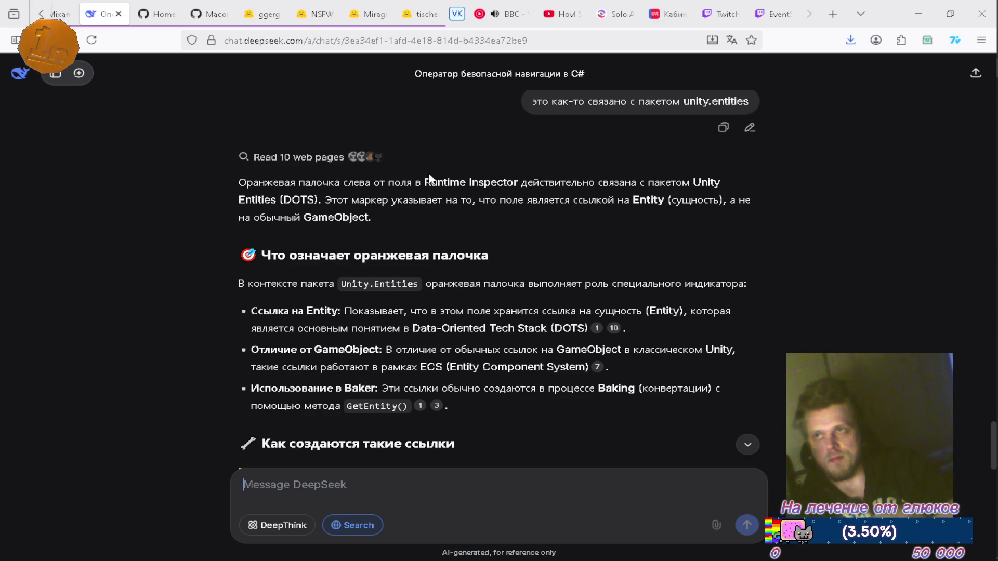
# Step: Switch from the DeepSeek chat to the Unity editor, where the chat scene is running
pyautogui.hotkey('alt', 'Tab')
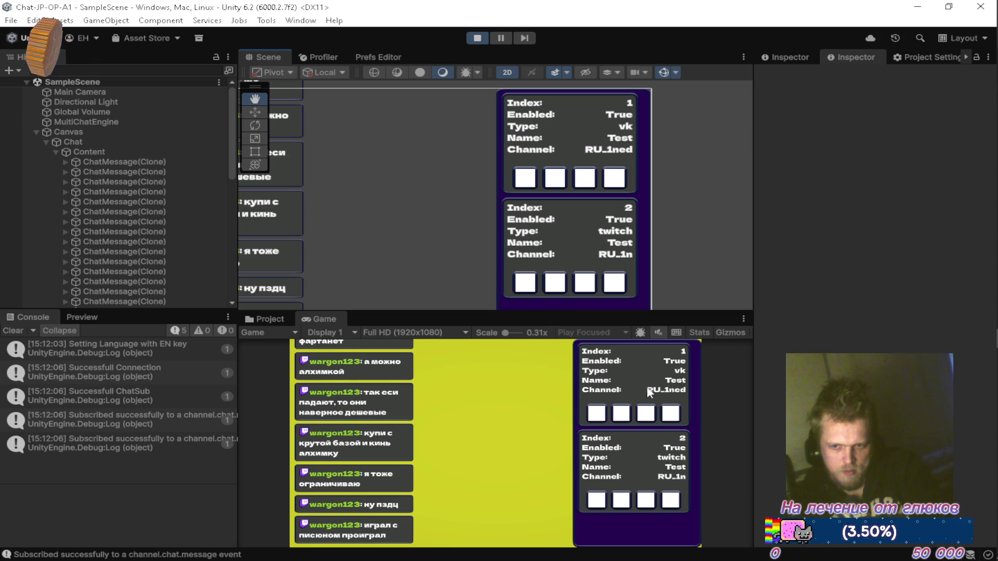
# Step: Exit Unity's play mode and bring Visual Studio forward on MultiChat.cs
pyautogui.scroll(-2, 656, 379)
pyautogui.scroll(2, 643, 382)
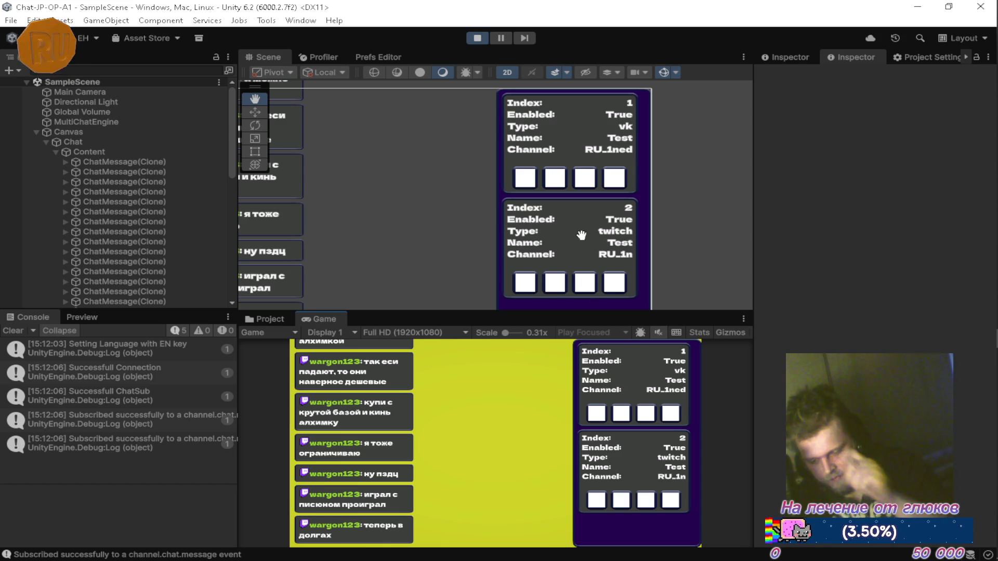
pyautogui.click(478, 38)
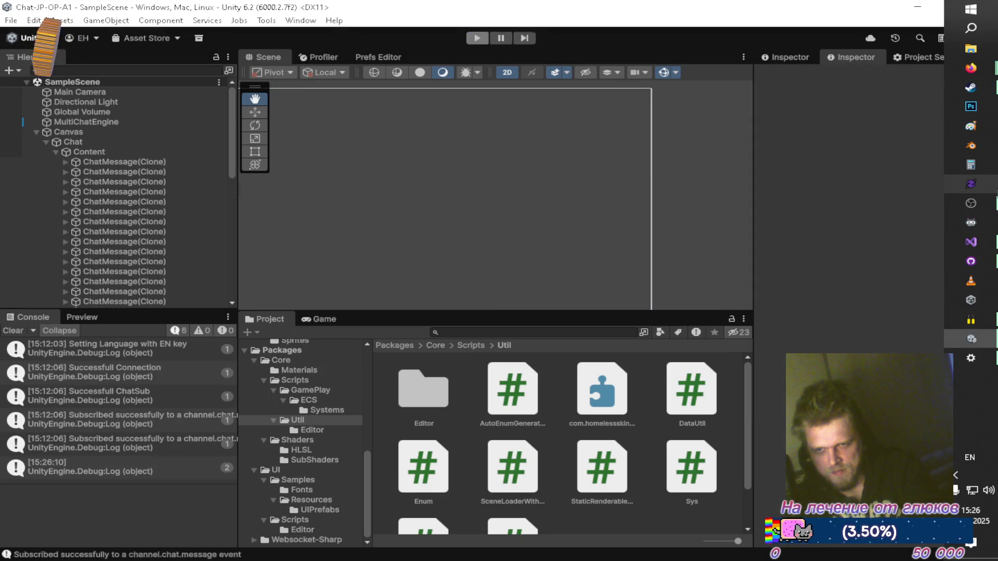
pyautogui.click(982, 241)
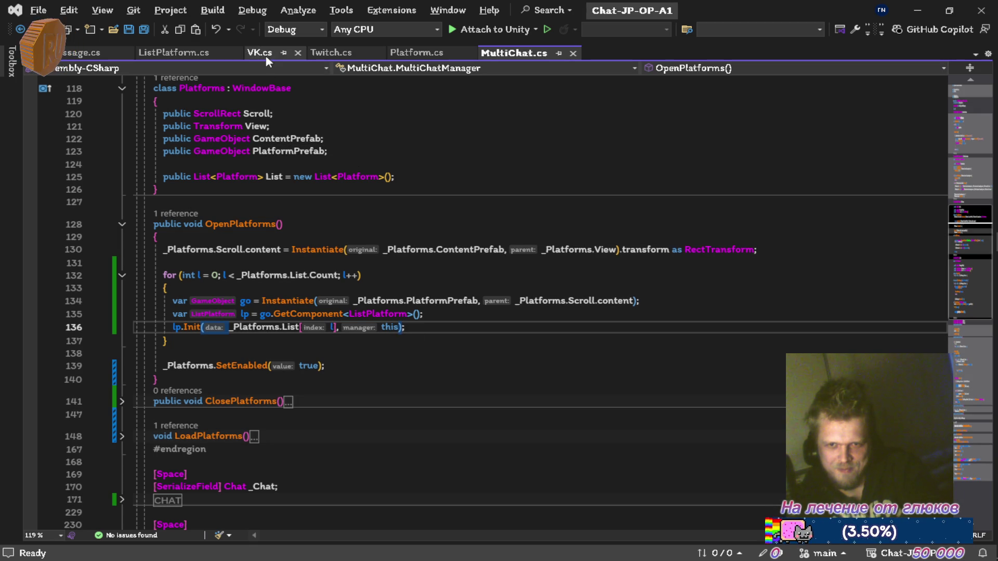
# Step: Review the Platform.cs base class code
pyautogui.click(405, 57)
pyautogui.scroll(-4, 370, 189)
pyautogui.scroll(2, 375, 250)
pyautogui.scroll(3, 375, 251)
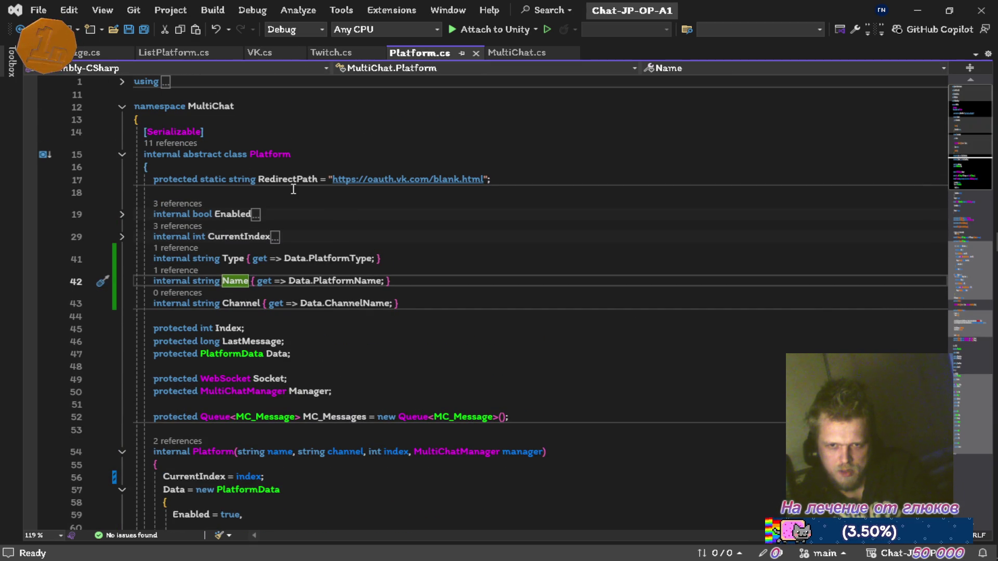
pyautogui.scroll(-3, 292, 188)
pyautogui.scroll(-4, 292, 190)
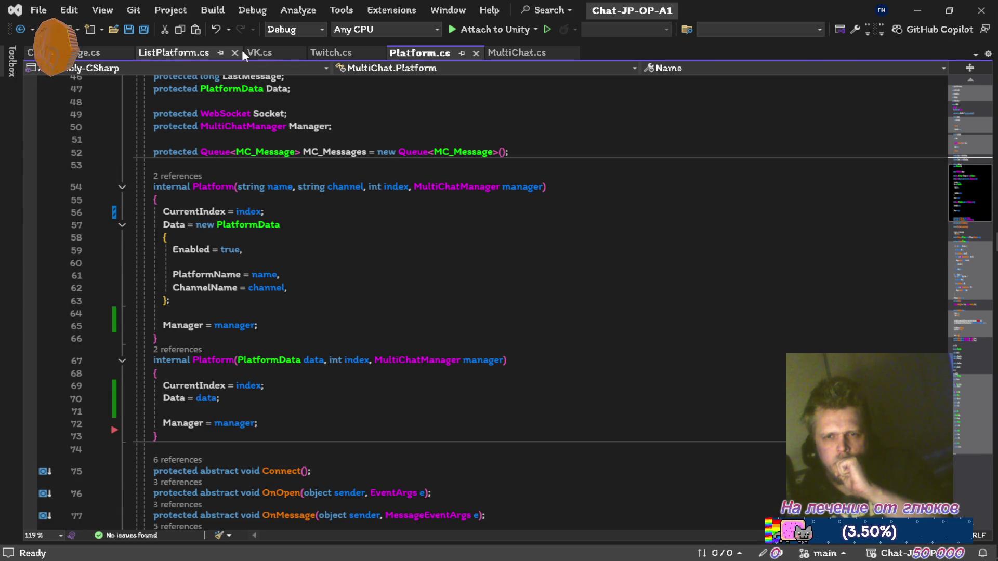
# Step: In VK.cs, paste Connect() before SaveData(), remove the stray blank line, and save
pyautogui.click(260, 53)
pyautogui.scroll(8, 266, 284)
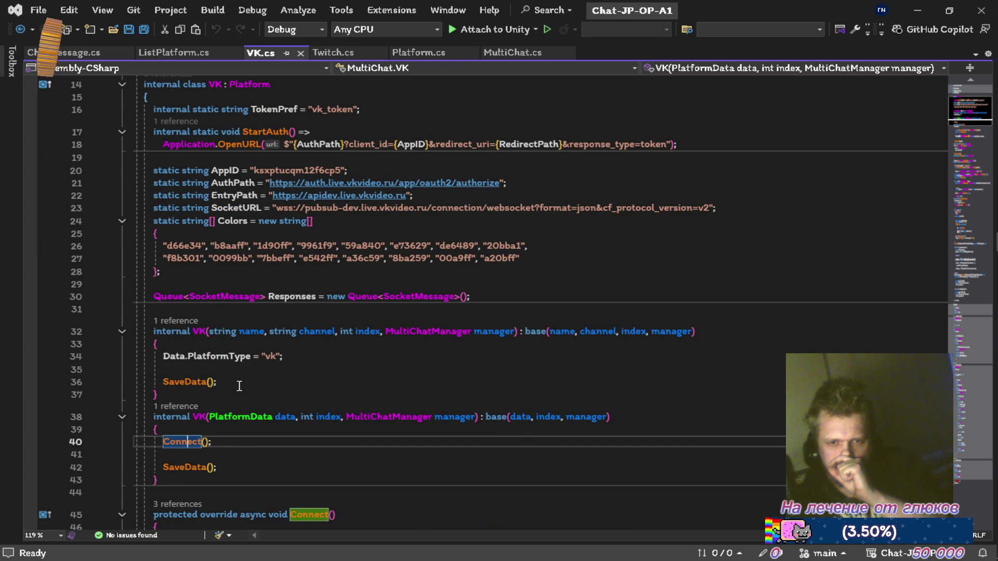
pyautogui.click(344, 379)
pyautogui.hotkey('ctrl', 'v')
pyautogui.press('Up')
pyautogui.press('Down')
pyautogui.press('Down')
pyautogui.press('Down')
pyautogui.hotkey('ctrl', 'x')
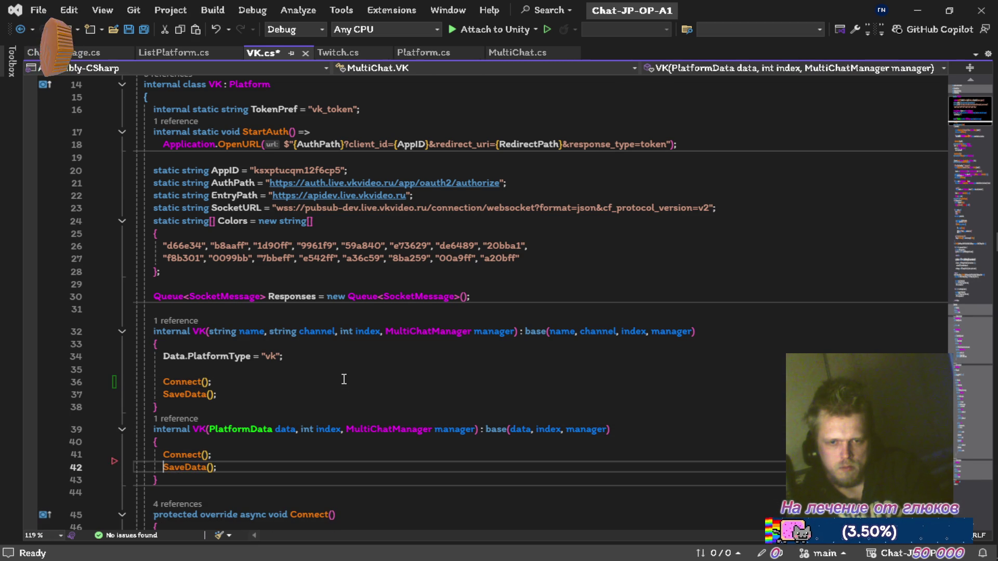
pyautogui.hotkey('ctrl', 's')
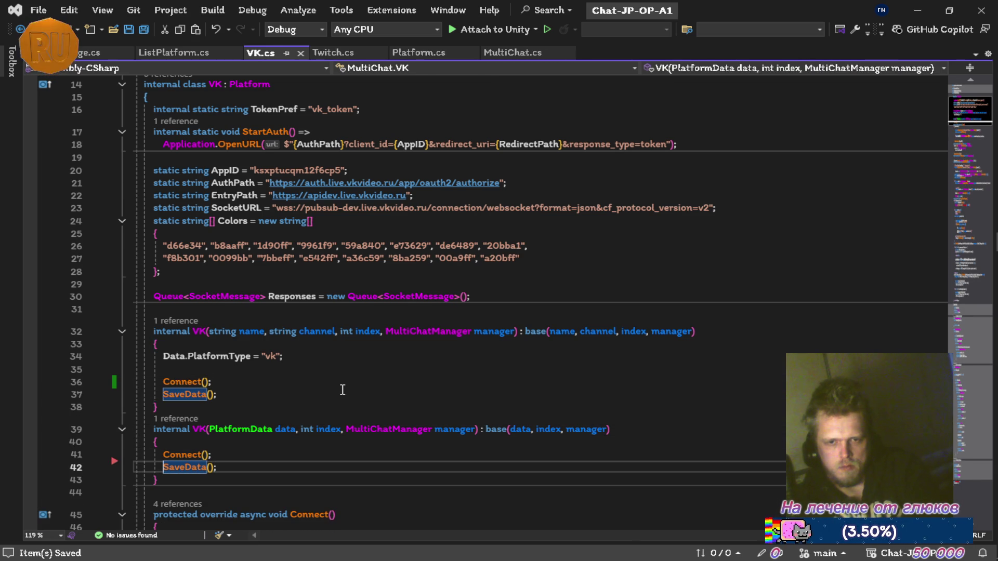
# Step: Look over both VK constructors to check the Connect() calls
pyautogui.scroll(-4, 335, 396)
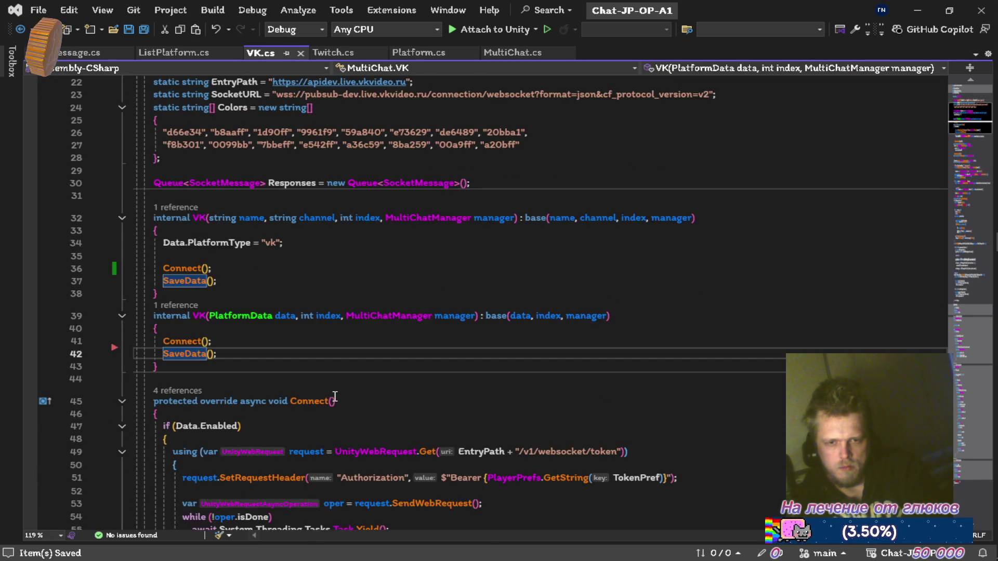
pyautogui.scroll(4, 335, 397)
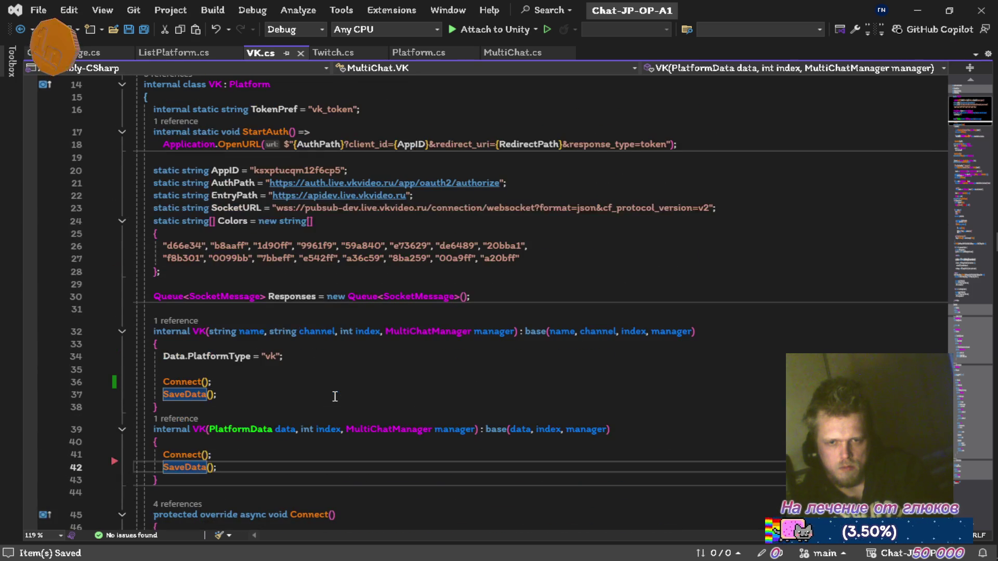
pyautogui.scroll(-6, 335, 396)
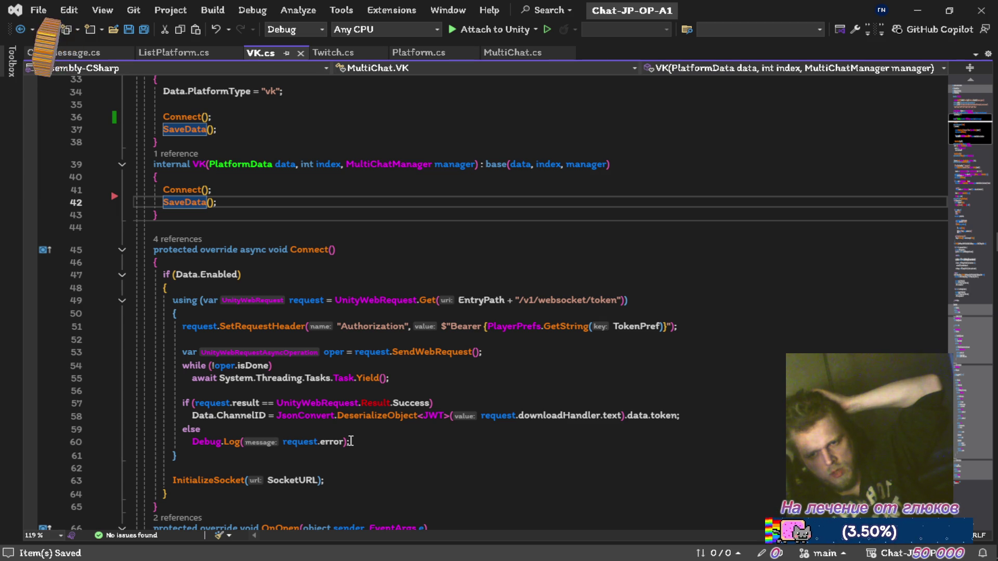
pyautogui.moveTo(337, 417)
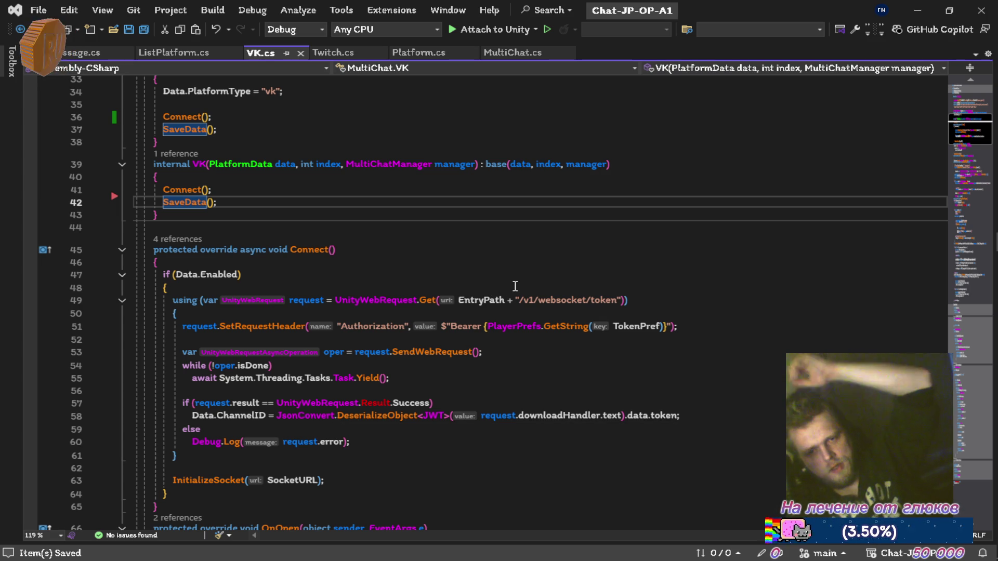
pyautogui.scroll(8, 396, 206)
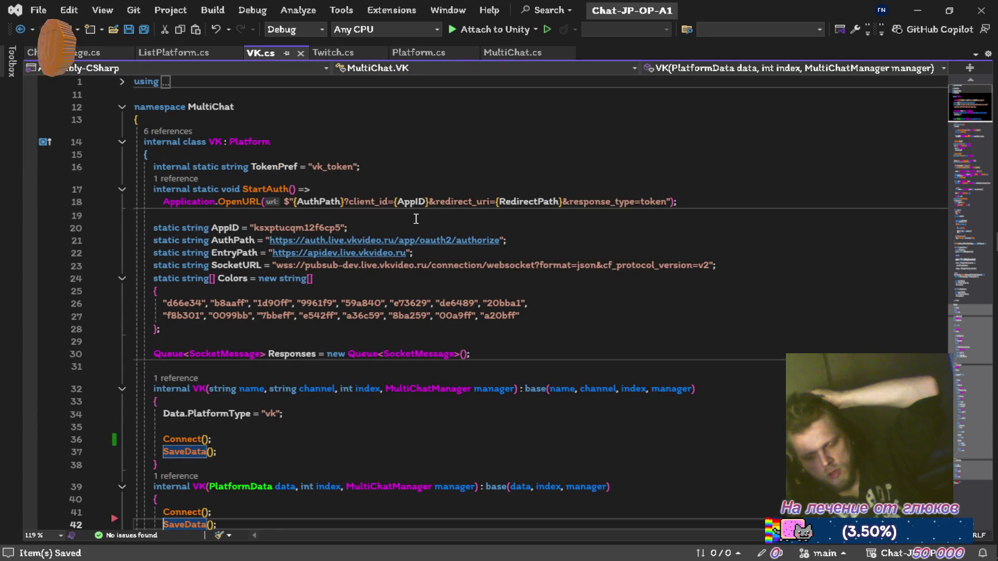
# Step: In MultiChat.cs, collapse PLATFORM LIST and inspect the VK and TWITCH regions
pyautogui.click(309, 341)
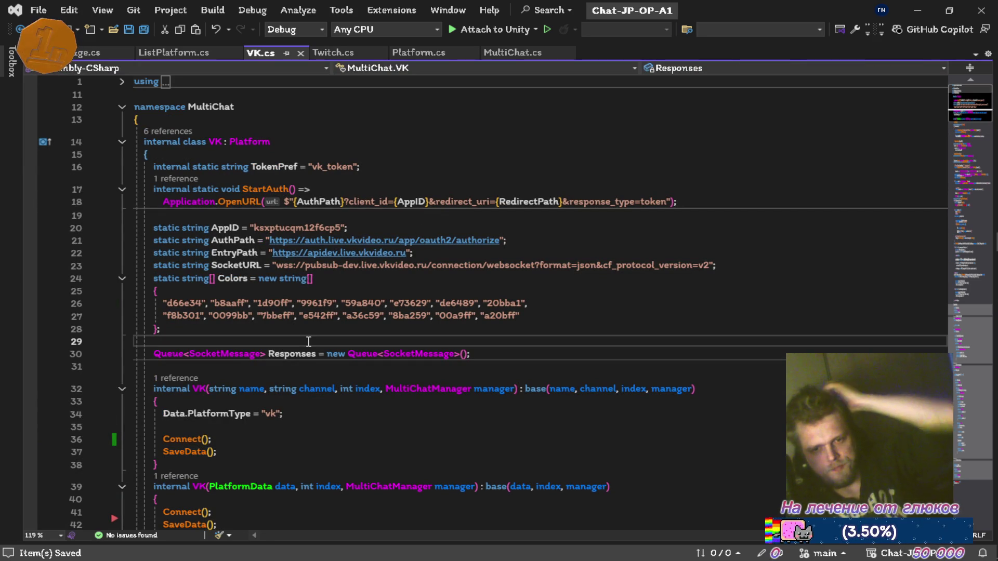
pyautogui.hotkey('ctrl', 'Tab')
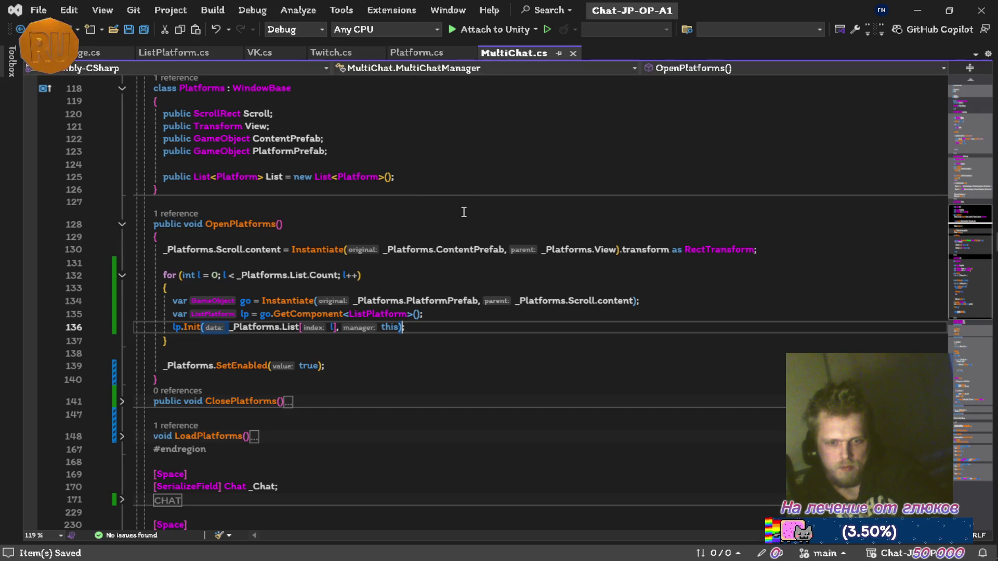
pyautogui.hotkey('ctrl', 'm')
pyautogui.hotkey('ctrl', 'm')
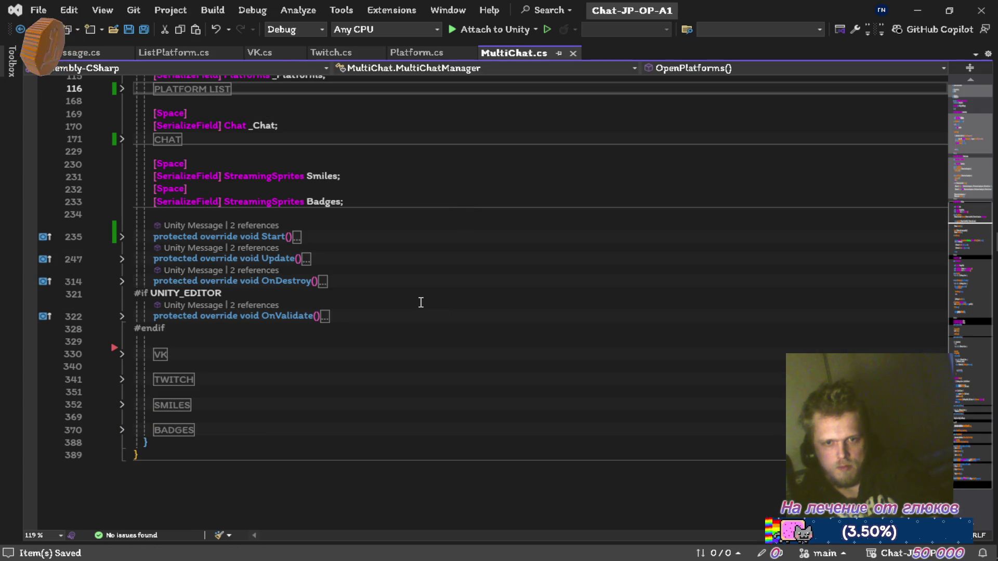
pyautogui.click(123, 354)
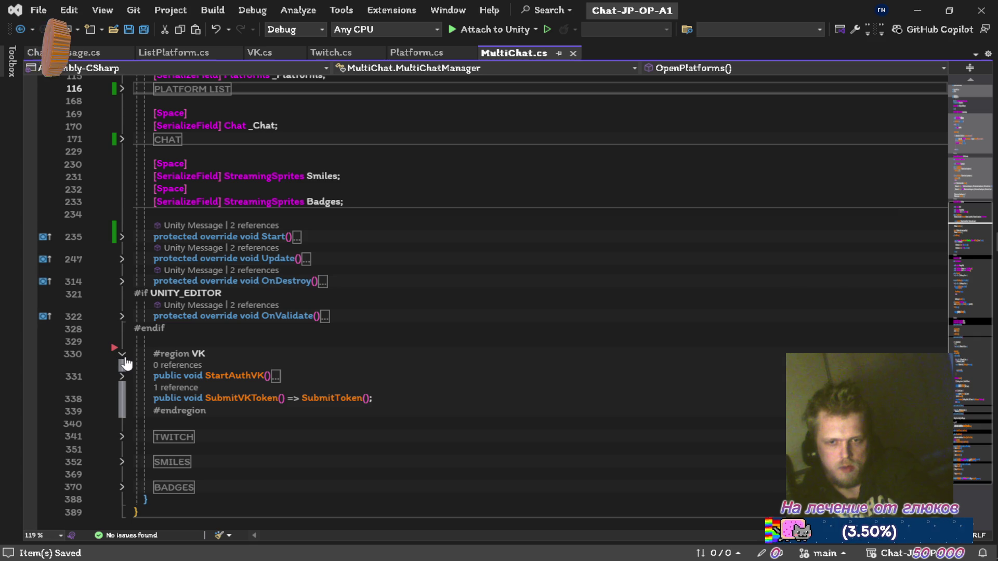
pyautogui.click(122, 354)
pyautogui.click(122, 379)
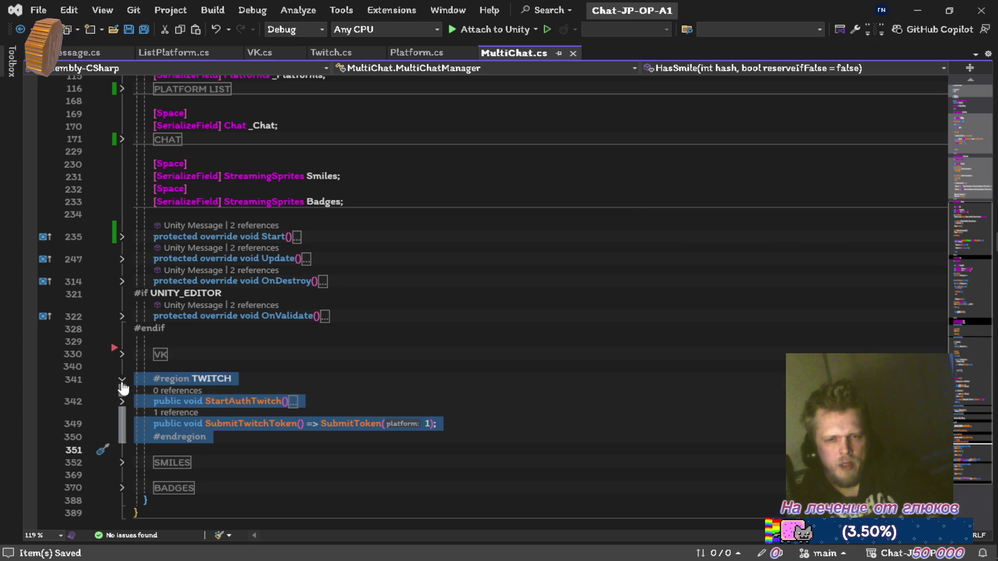
pyautogui.click(122, 381)
# Step: Cut the VK and TWITCH regions out of MultiChat.cs and save
pyautogui.click(278, 353)
pyautogui.click(197, 372)
pyautogui.press('Delete')
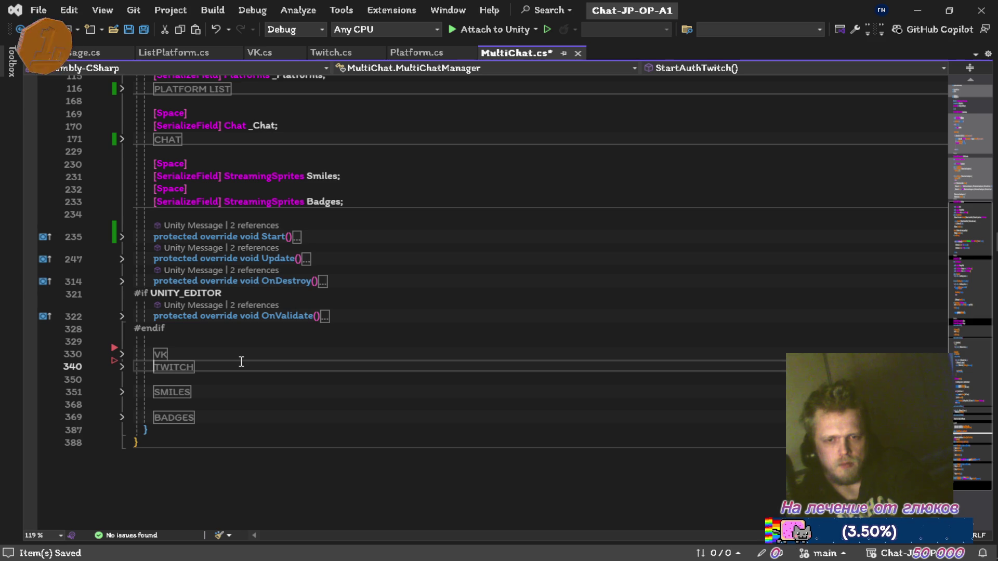
pyautogui.hotkey('ctrl', 'z')
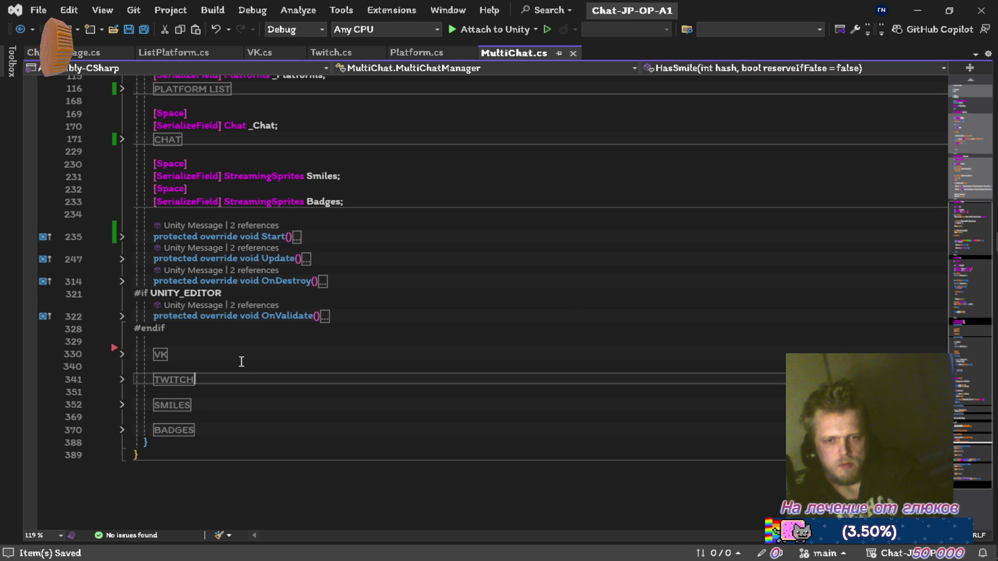
pyautogui.hotkey('shift', 'Up')
pyautogui.press('Delete')
pyautogui.press('Delete')
pyautogui.hotkey('ctrl', 'k')
pyautogui.hotkey('ctrl', 's')
pyautogui.scroll(5, 206, 329)
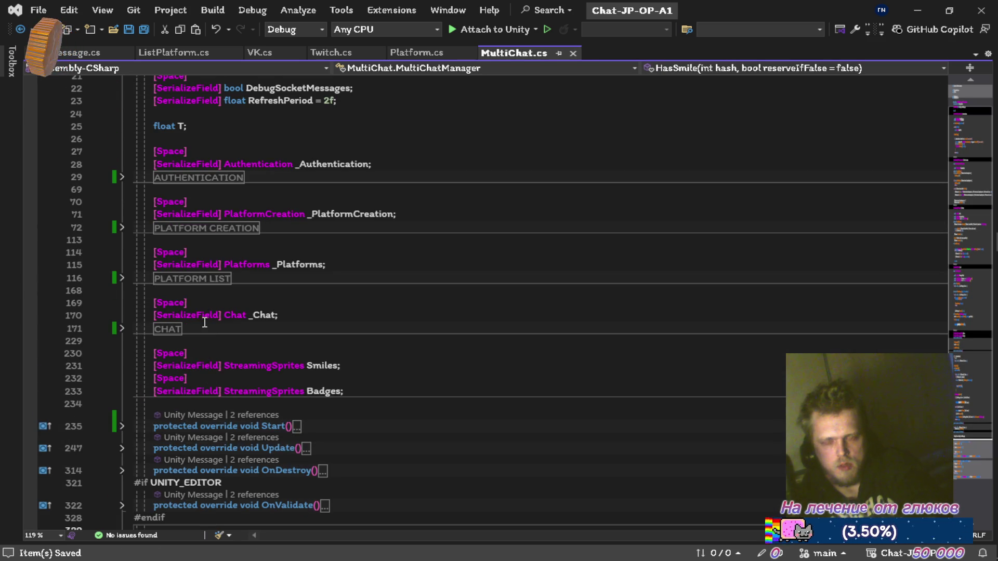
# Step: Paste the VK and TWITCH regions after SubmitToken inside AUTHENTICATION and save
pyautogui.click(120, 177)
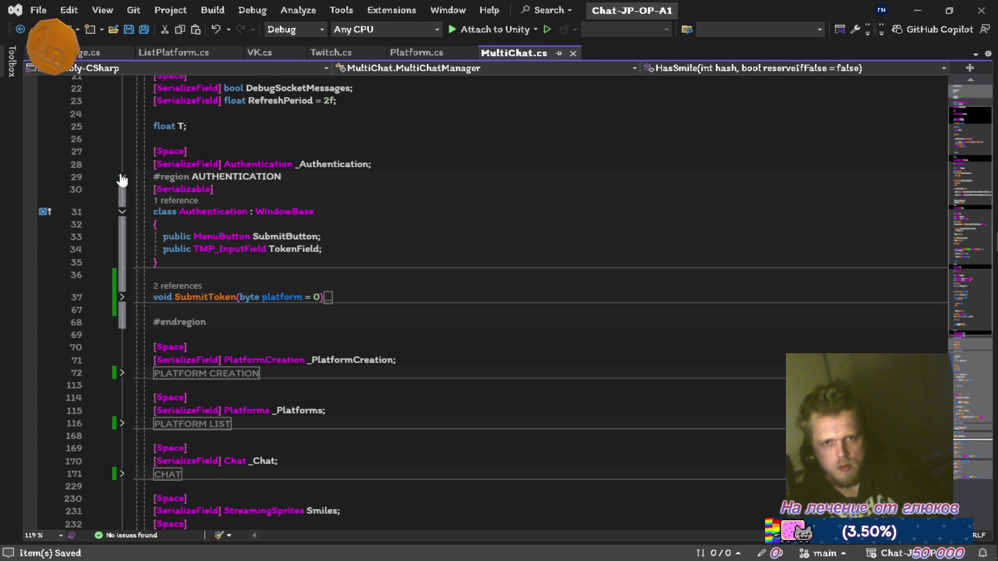
pyautogui.click(252, 315)
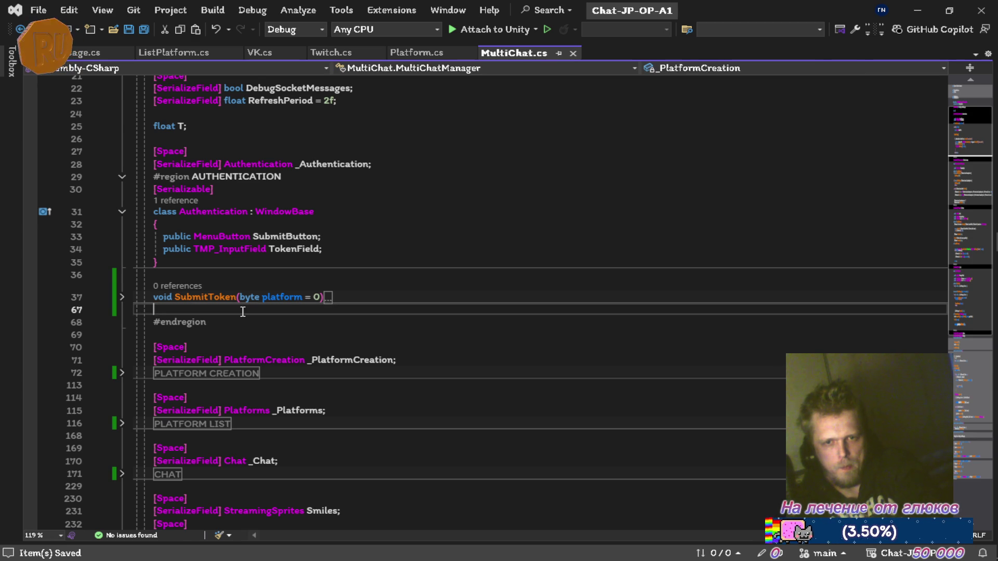
pyautogui.hotkey('ctrl', 'v')
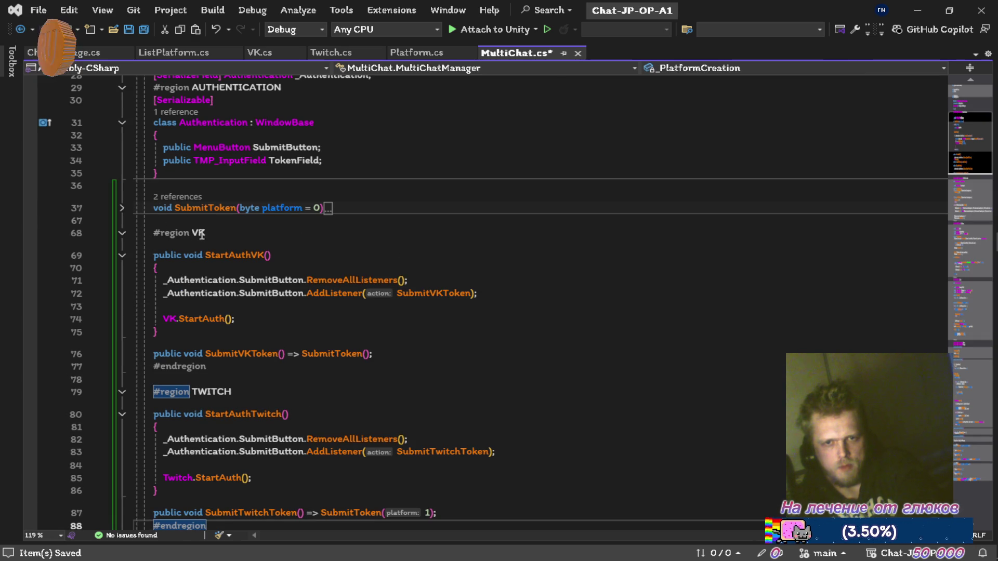
pyautogui.hotkey('ctrl', 's')
pyautogui.hotkey('ctrl', 'm')
pyautogui.hotkey('ctrl', 'o')
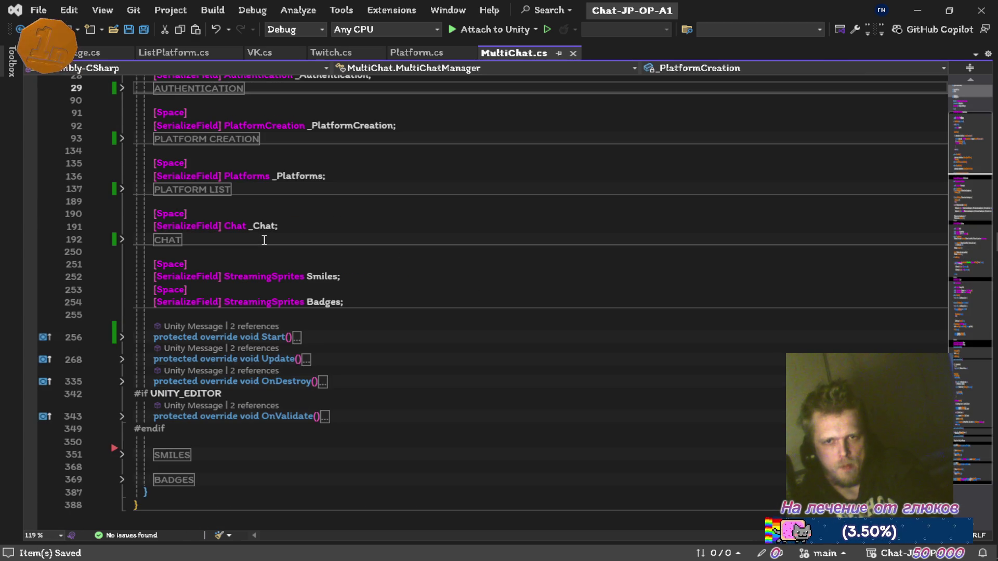
pyautogui.scroll(3, 264, 240)
# Step: Add an empty line after the TWITCH region and fold AUTHENTICATION again
pyautogui.click(122, 201)
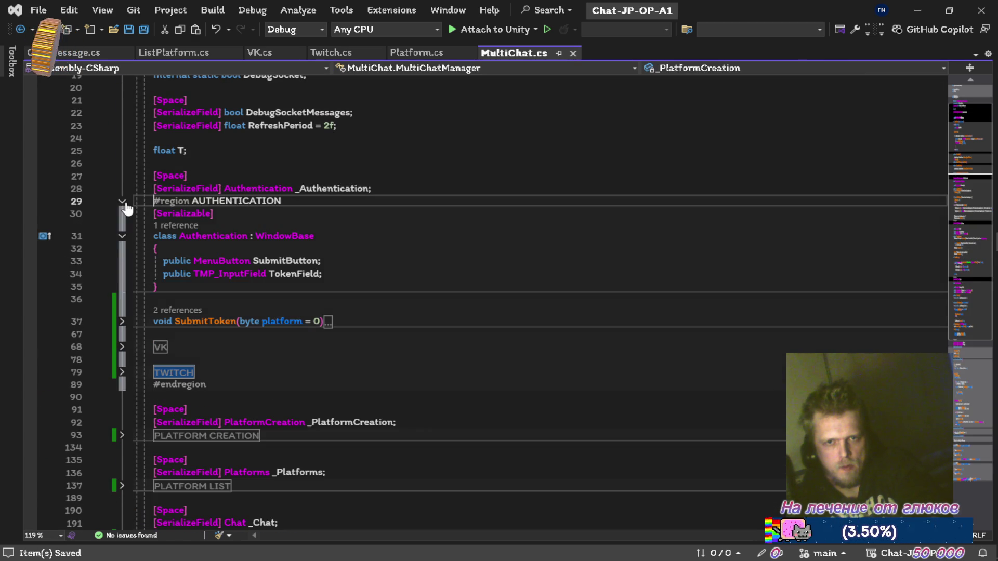
pyautogui.click(244, 371)
pyautogui.press('Return')
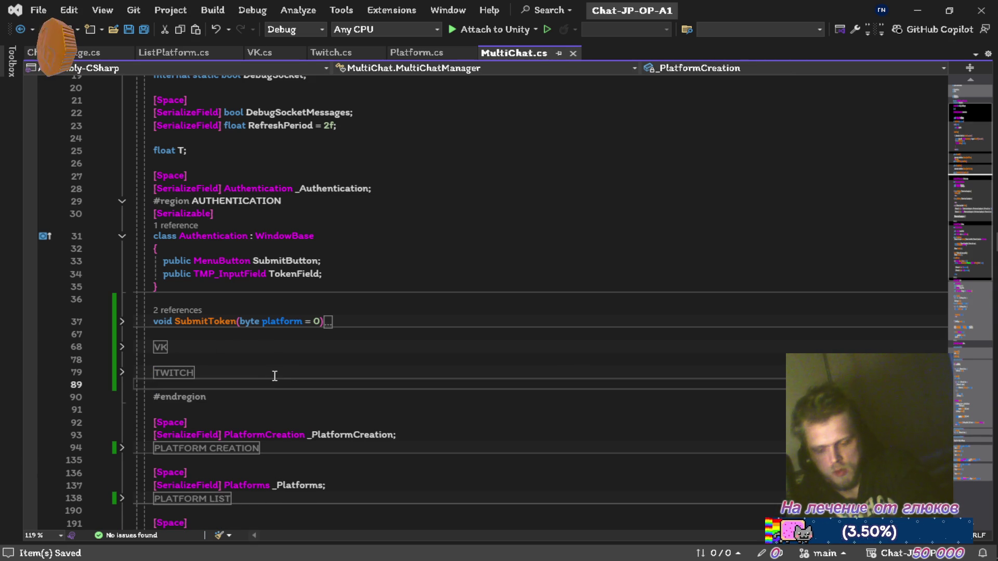
pyautogui.scroll(3, 283, 320)
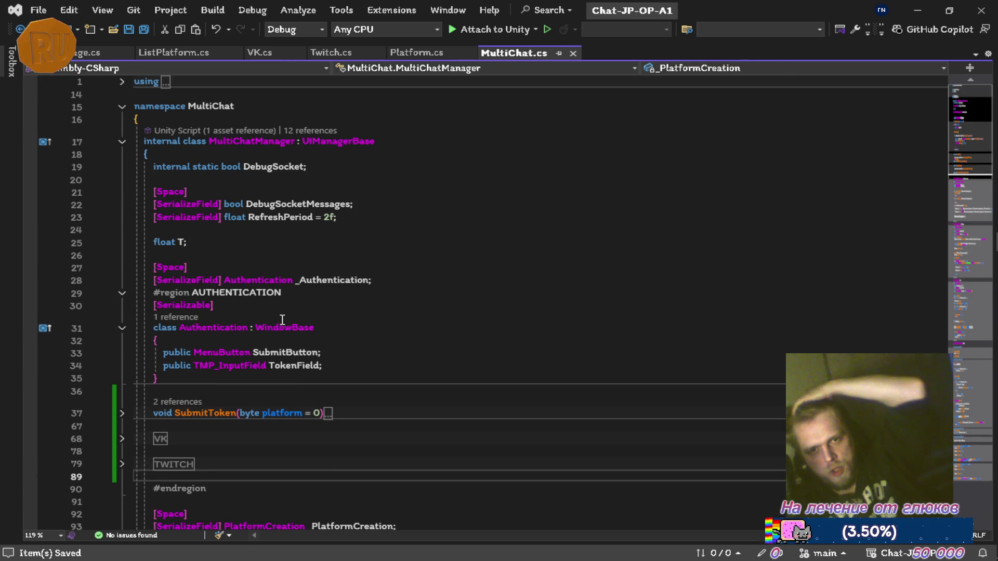
pyautogui.click(122, 293)
pyautogui.click(285, 256)
pyautogui.scroll(-2, 208, 270)
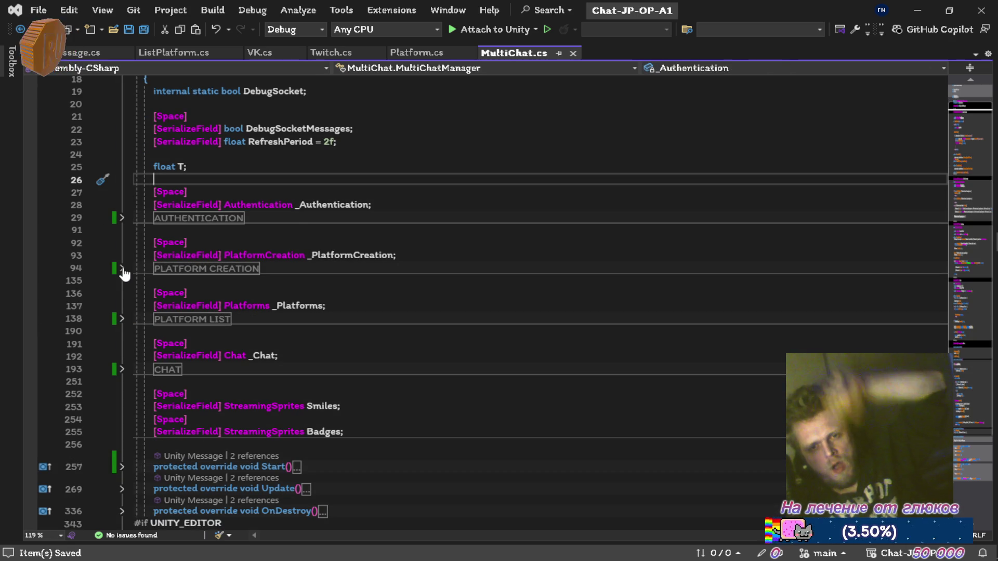
pyautogui.scroll(-5, 123, 276)
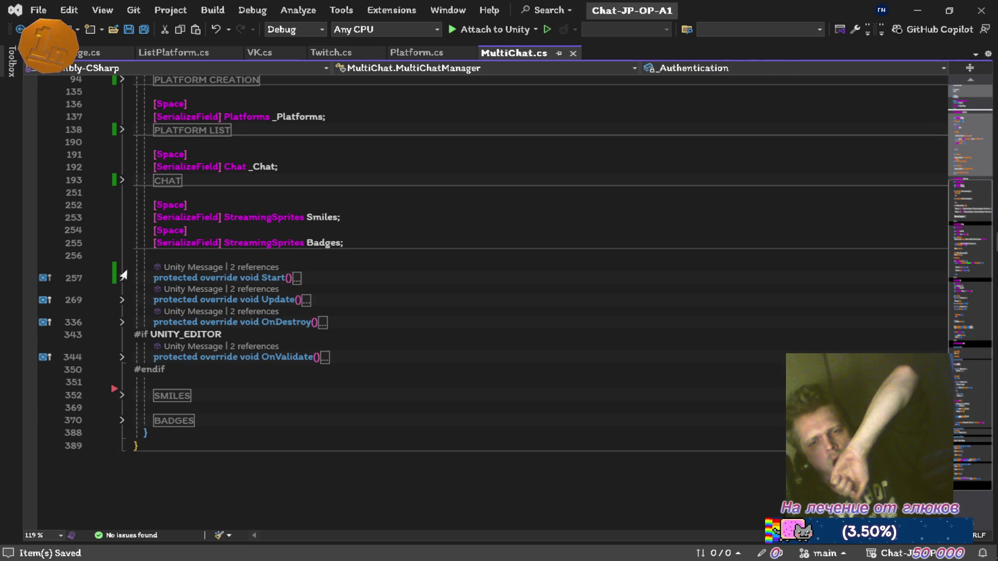
# Step: Inspect the methods in the SMILES and BADGES regions, then collapse both
pyautogui.click(122, 396)
pyautogui.click(257, 373)
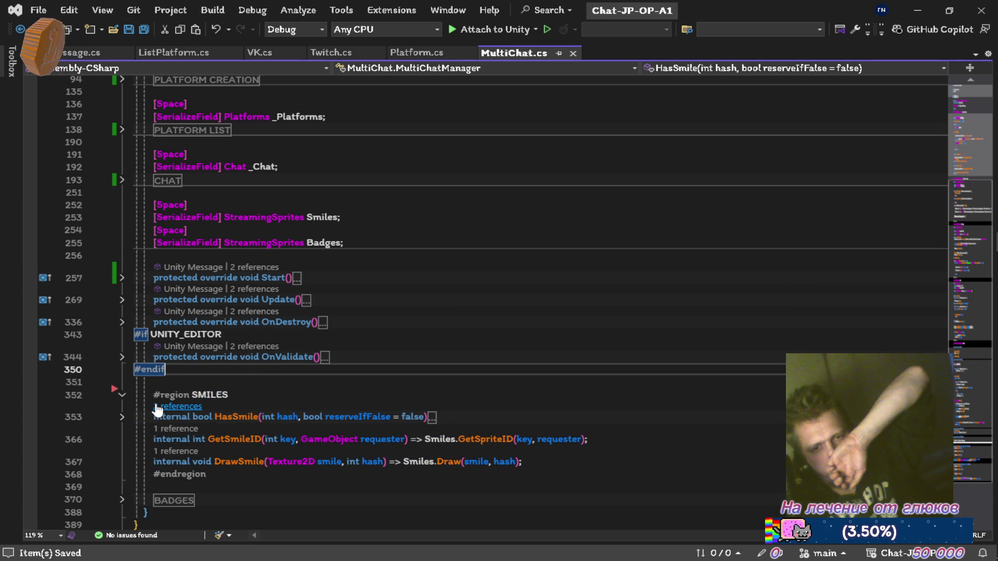
pyautogui.click(121, 499)
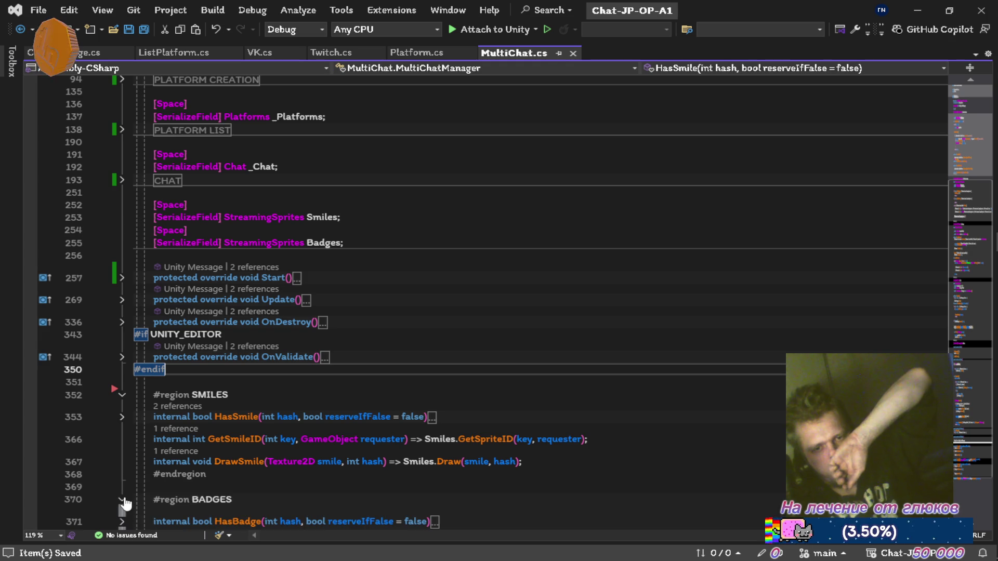
pyautogui.scroll(-3, 121, 491)
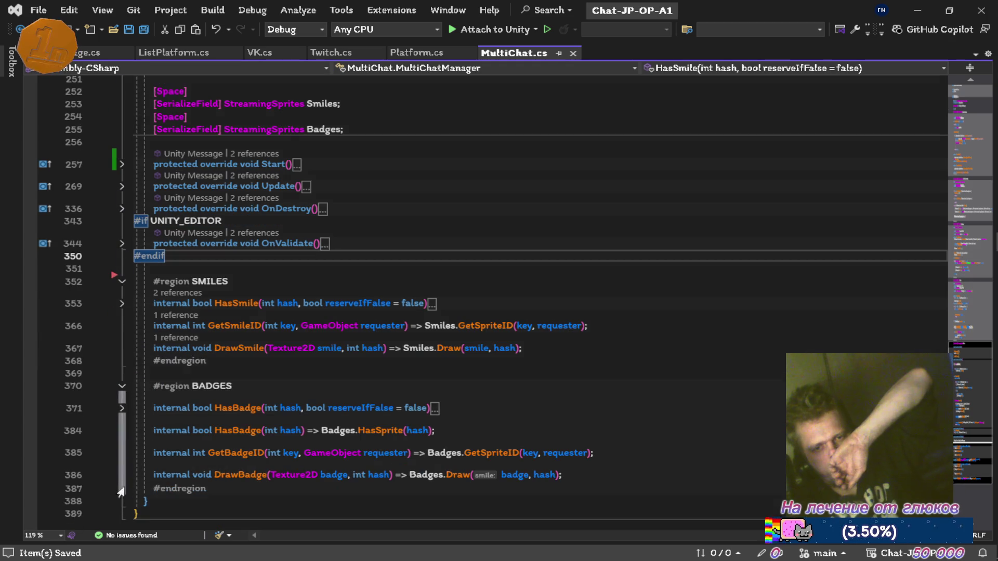
pyautogui.click(121, 387)
pyautogui.click(122, 282)
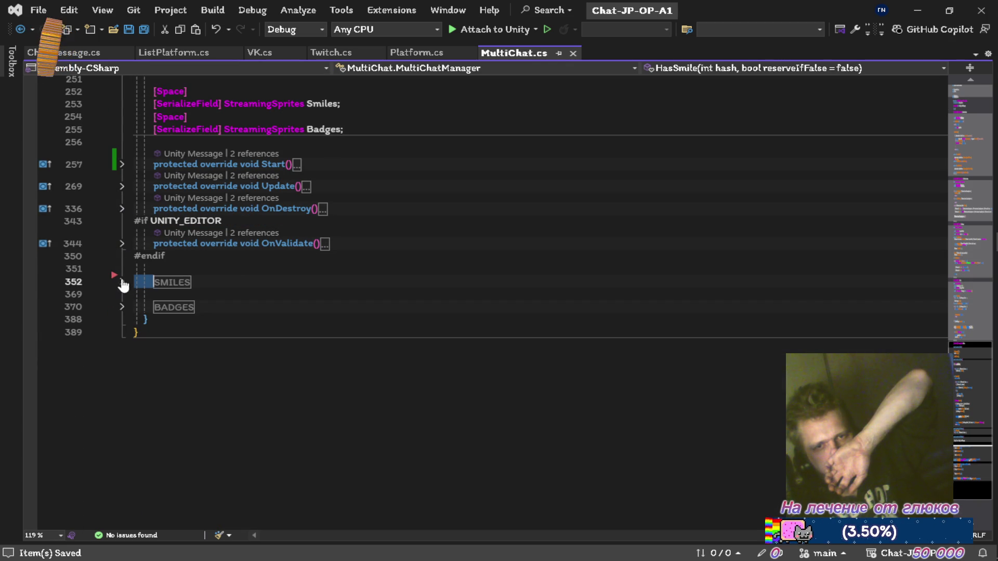
pyautogui.scroll(3, 229, 261)
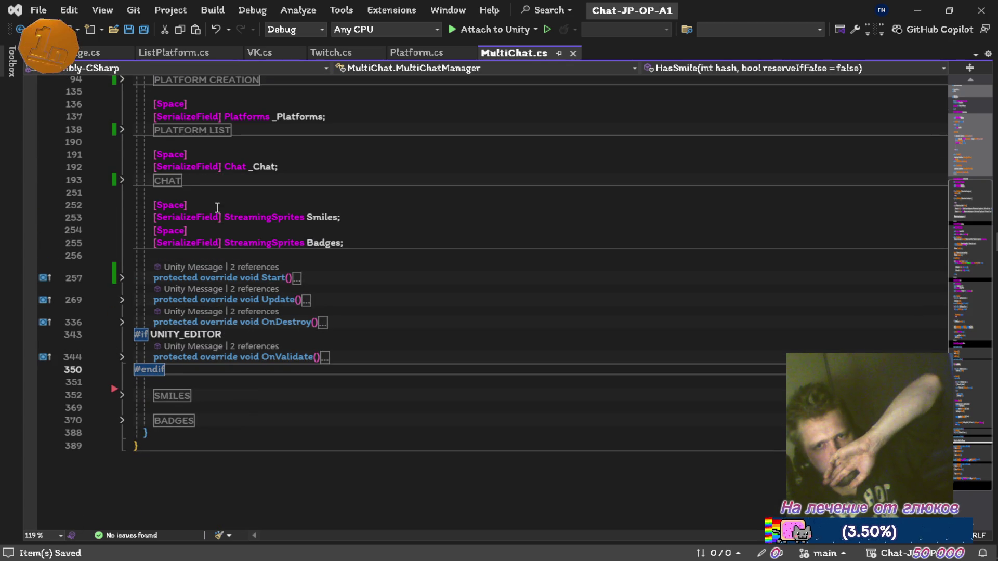
# Step: Cut the SMILES and BADGES regions and paste them after RemoveMessage in CHAT
pyautogui.moveTo(244, 422); pyautogui.dragTo(253, 384)
pyautogui.press('Delete')
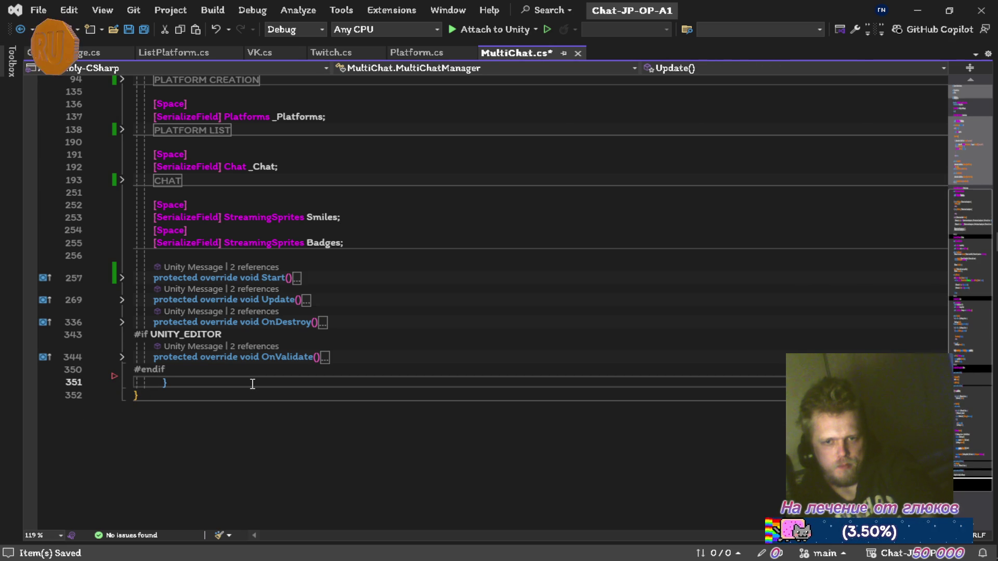
pyautogui.hotkey('ctrl', 's')
pyautogui.click(122, 180)
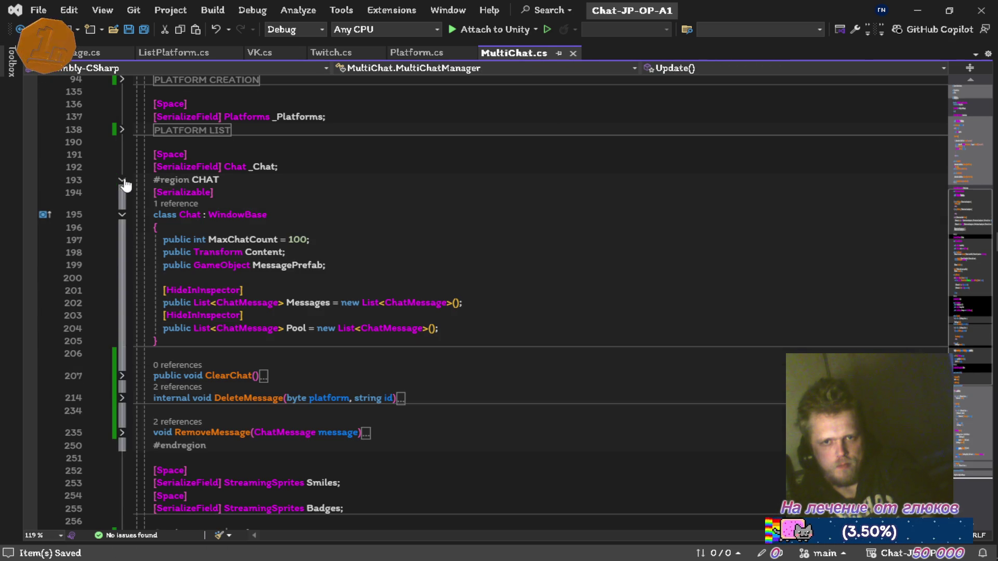
pyautogui.click(437, 433)
pyautogui.hotkey('ctrl', 'v')
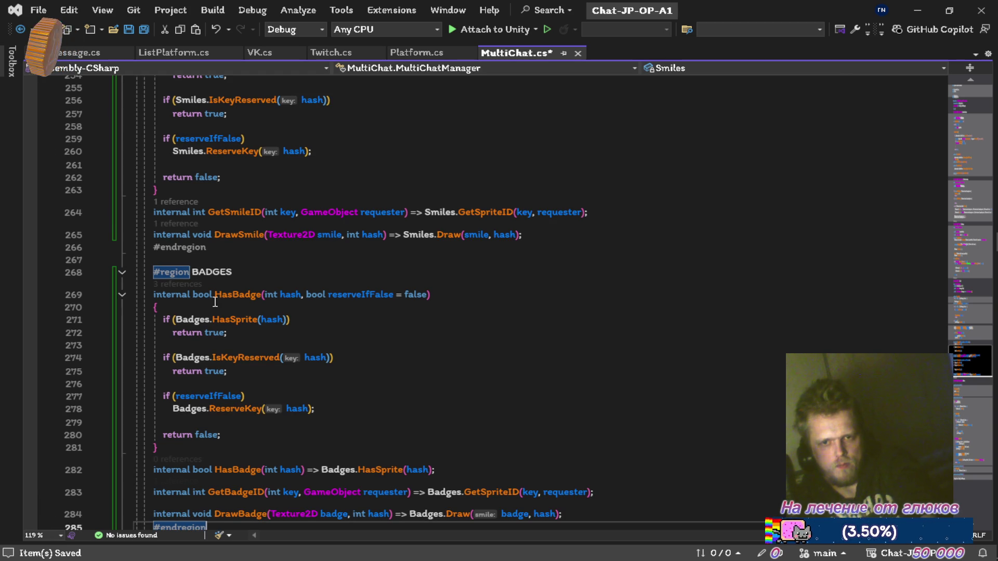
# Step: Insert a blank line before the SMILES region and save
pyautogui.scroll(9, 244, 297)
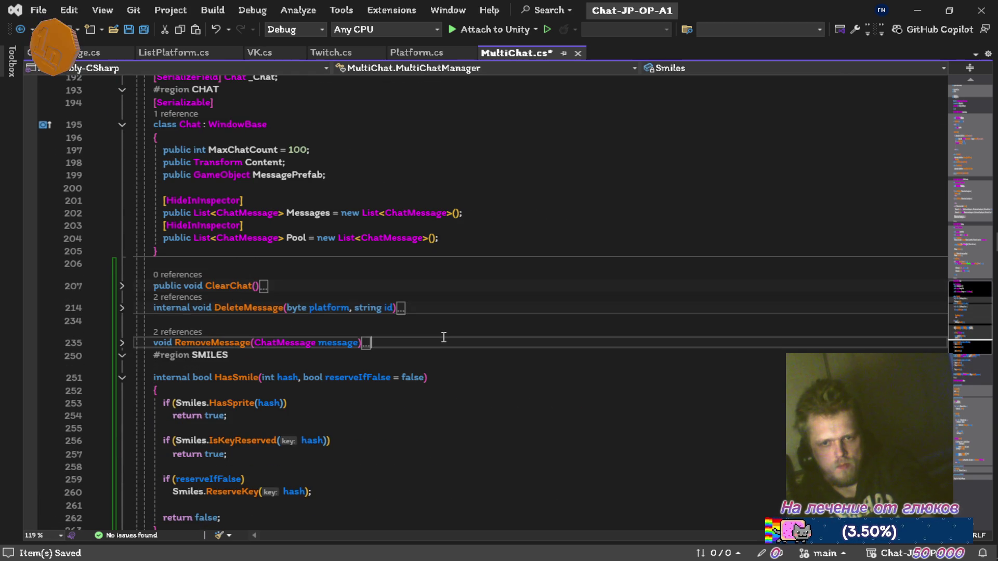
pyautogui.click(444, 337)
pyautogui.press('Return')
pyautogui.hotkey('ctrl', 's')
pyautogui.hotkey('ctrl', 'm')
pyautogui.hotkey('ctrl', 'm')
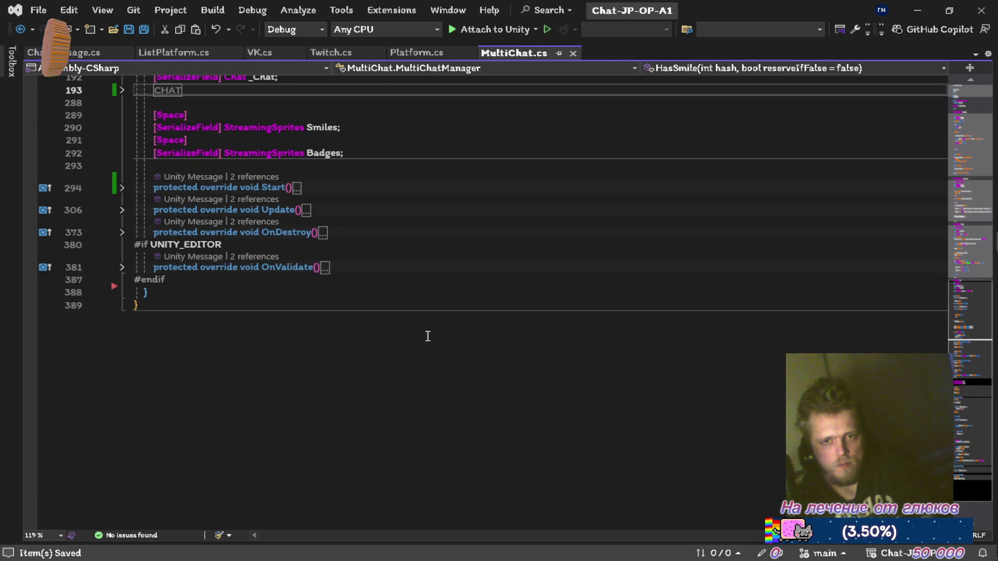
pyautogui.scroll(5, 233, 324)
pyautogui.click(134, 276)
pyautogui.hotkey('ctrl', 'm')
pyautogui.hotkey('ctrl', 'm')
# Step: Insert a blank line after the BADGES region and collapse the CHAT region
pyautogui.scroll(-5, 329, 332)
pyautogui.click(268, 398)
pyautogui.press('Return')
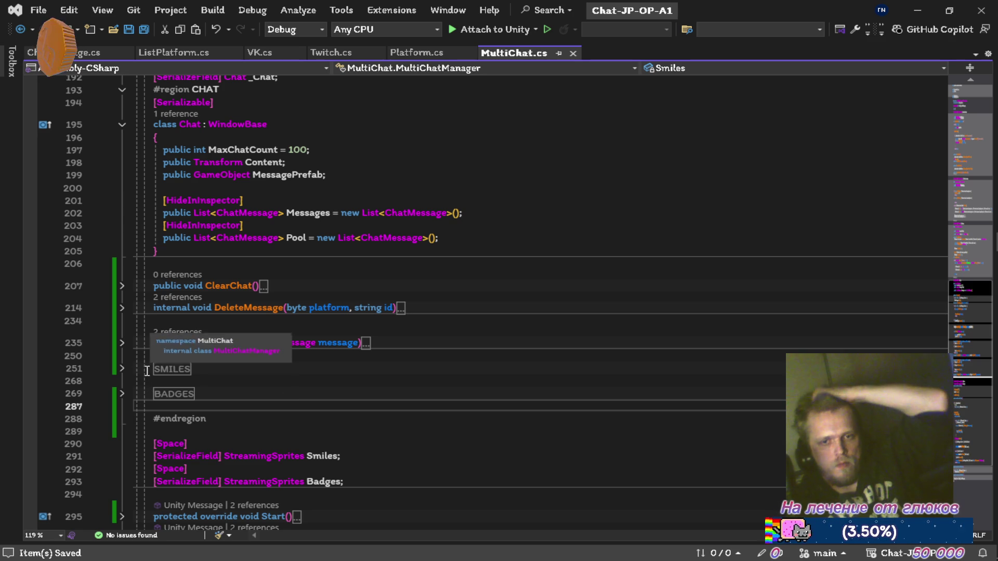
pyautogui.click(122, 396)
pyautogui.click(122, 395)
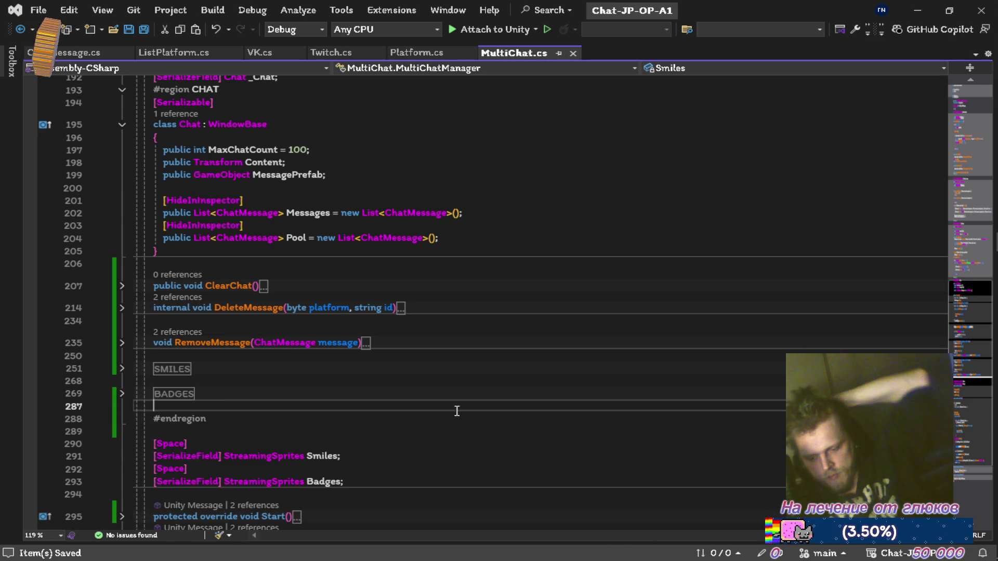
pyautogui.scroll(6, 311, 364)
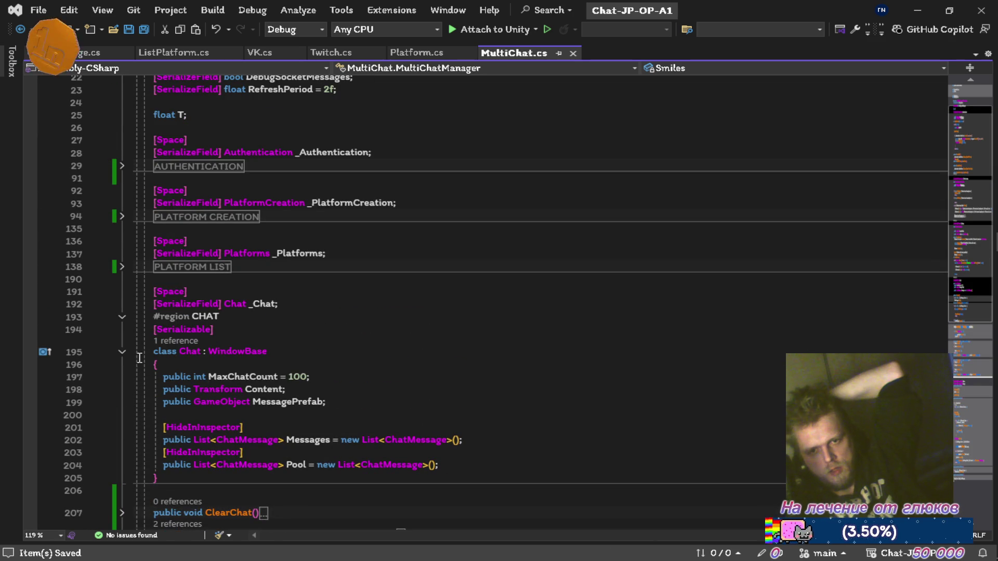
pyautogui.click(122, 317)
# Step: Separate the Smiles and Badges fields with a blank line, then switch to Unity
pyautogui.scroll(3, 374, 300)
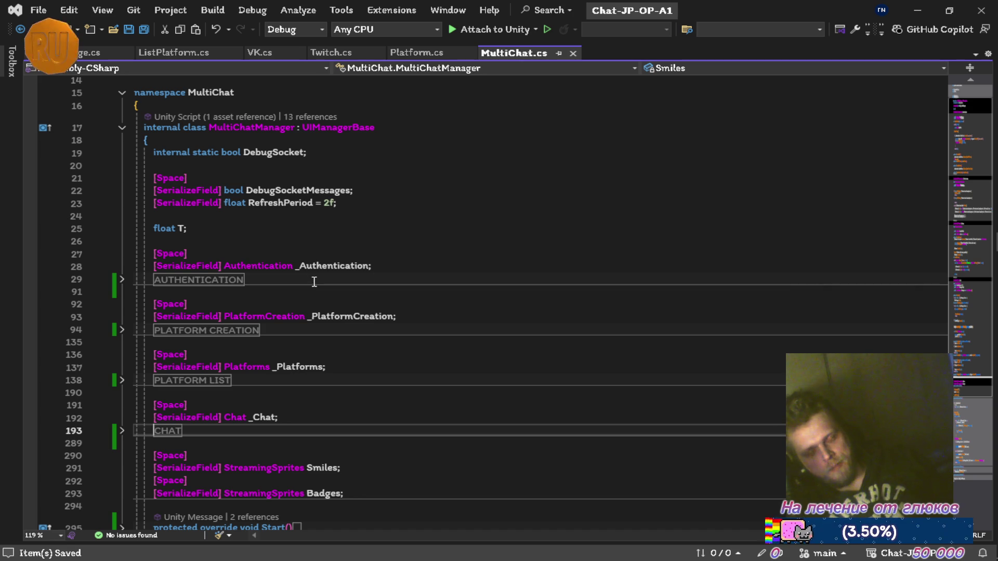
pyautogui.scroll(1, 314, 269)
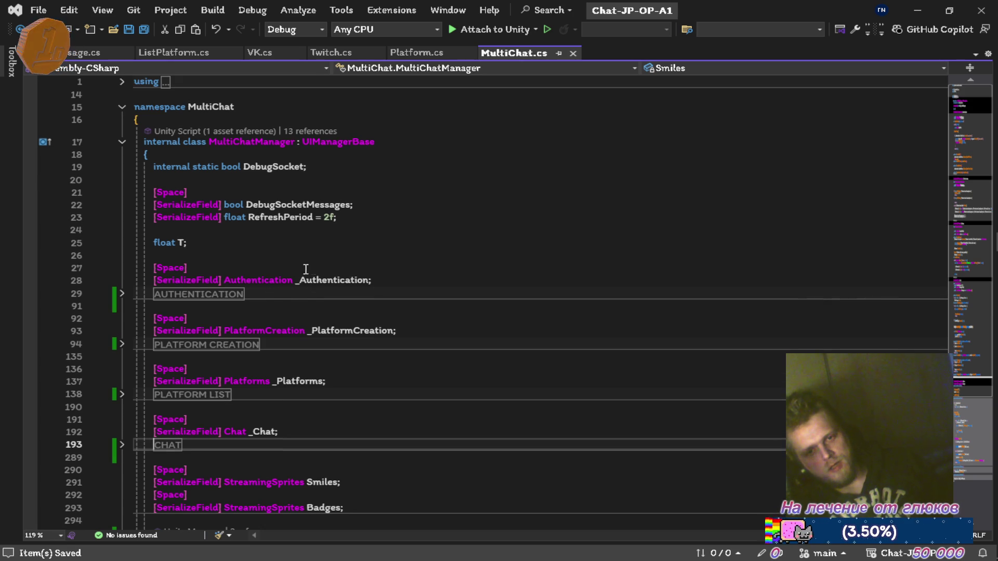
pyautogui.scroll(-3, 305, 269)
pyautogui.scroll(-3, 305, 269)
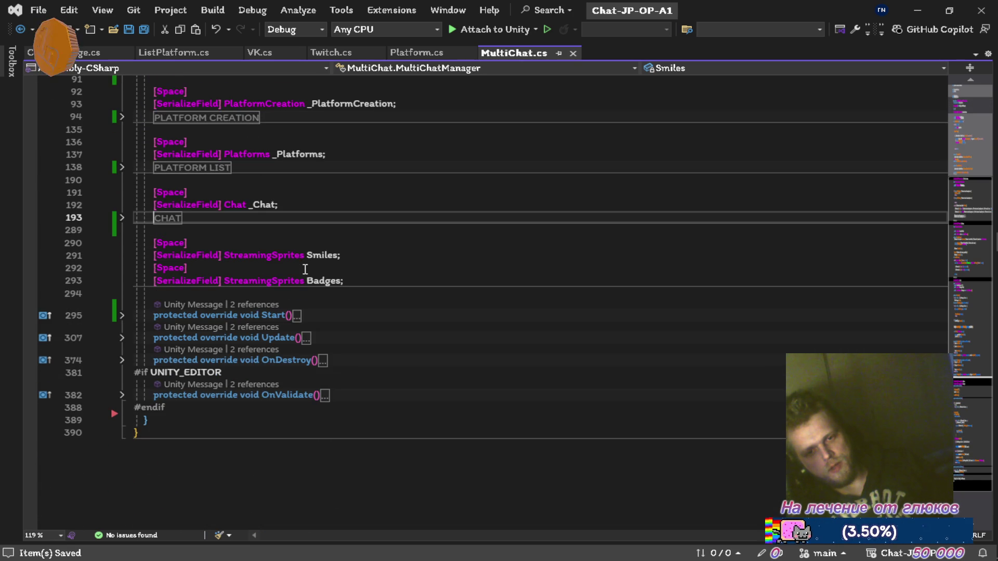
pyautogui.click(383, 247)
pyautogui.click(365, 258)
pyautogui.press('Return')
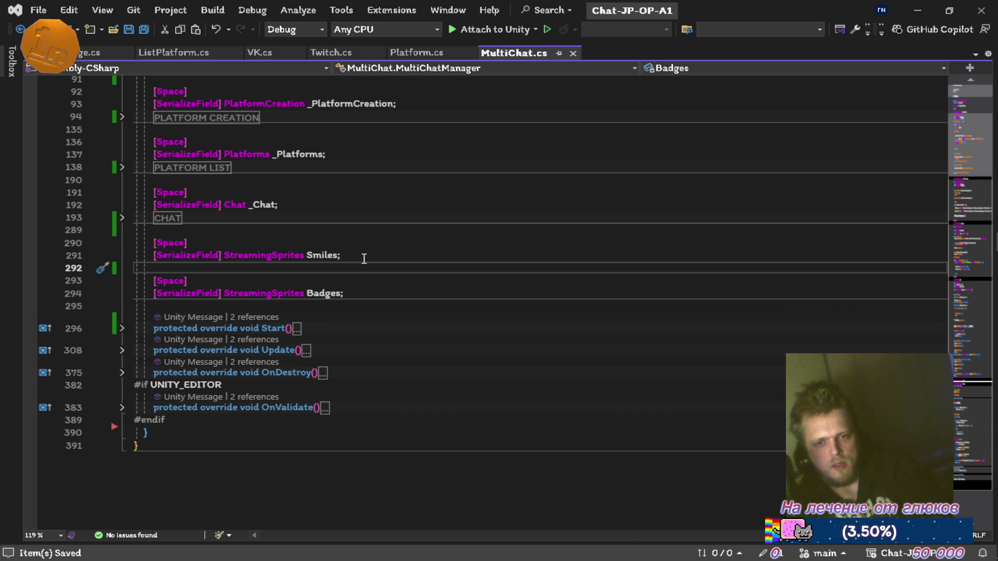
pyautogui.scroll(5, 366, 312)
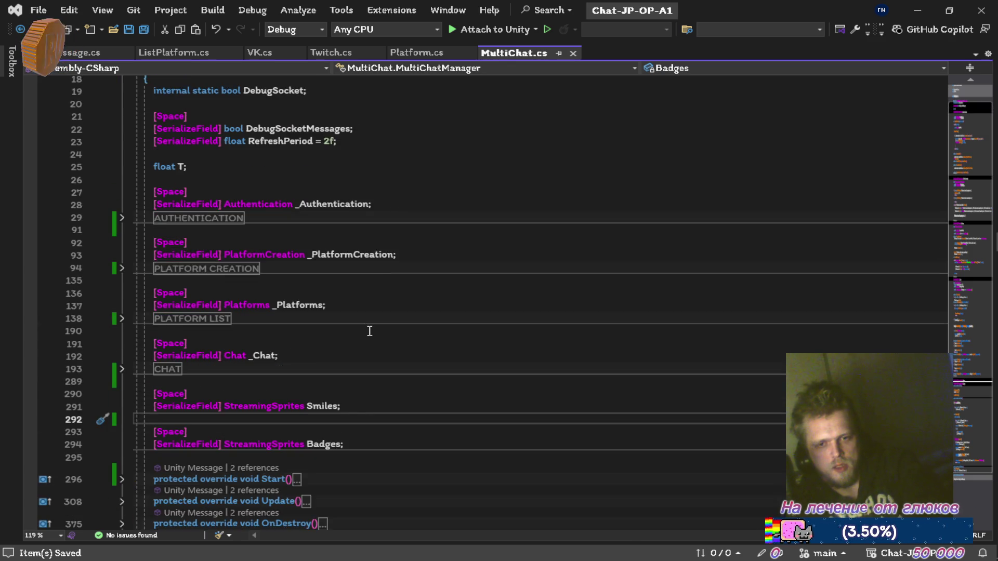
pyautogui.scroll(-1, 364, 330)
pyautogui.scroll(2, 359, 321)
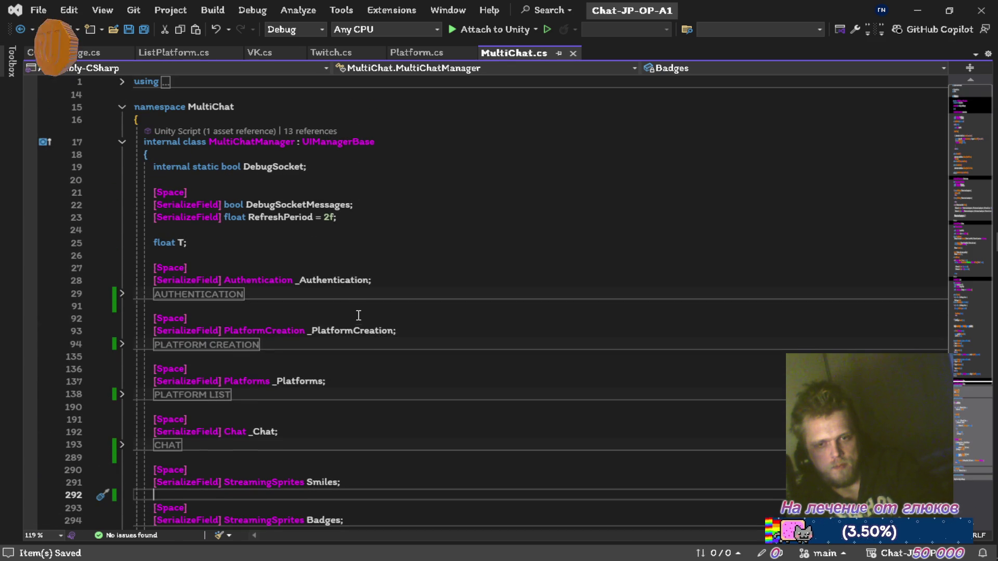
pyautogui.scroll(-3, 378, 254)
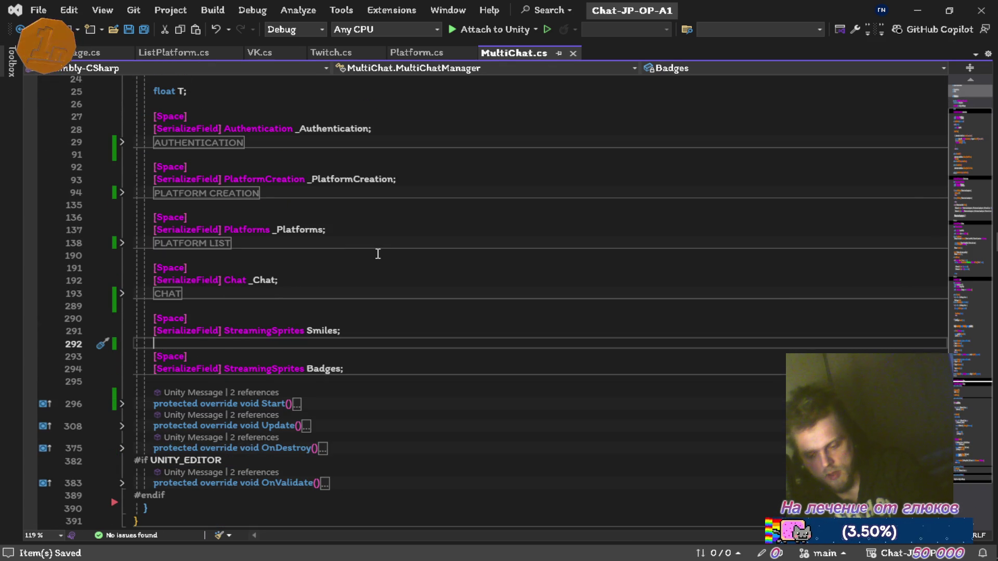
pyautogui.hotkey('alt', 'Tab')
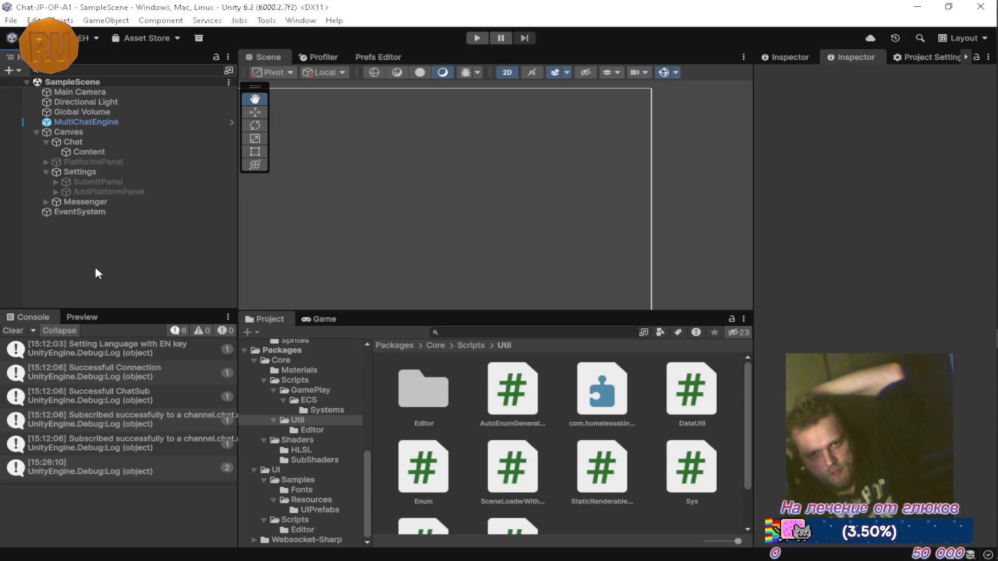
# Step: Select MultiChatEngine and play the scene to show the vk and twitch panels
pyautogui.click(109, 120)
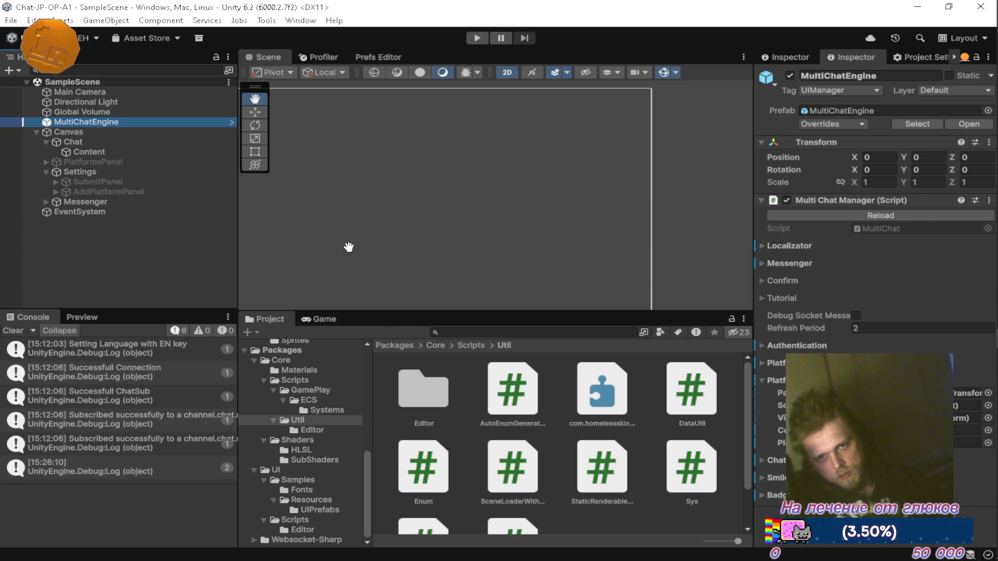
pyautogui.click(478, 39)
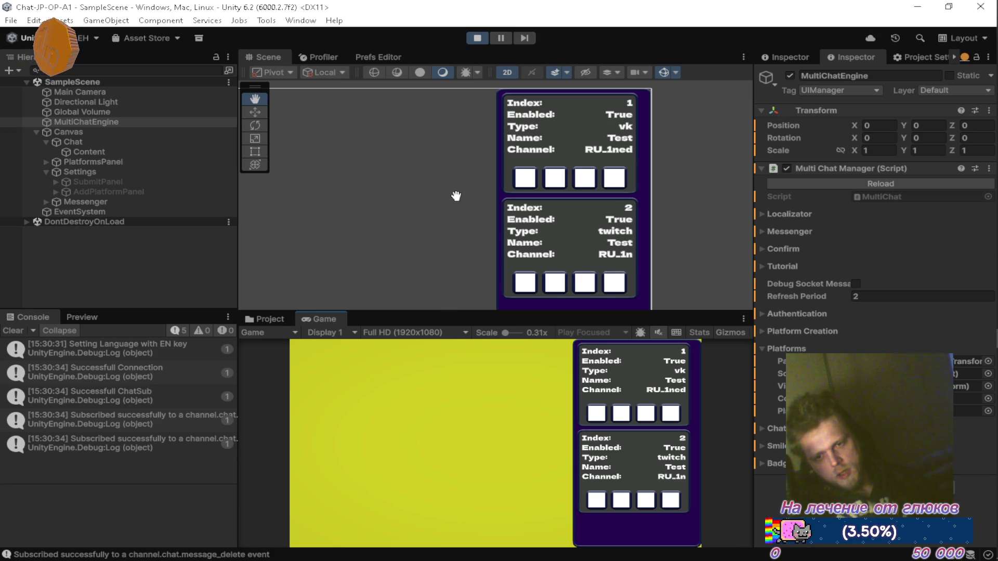
# Step: Pan and zoom the Scene view to inspect the platform panels, then exit play mode
pyautogui.scroll(-1, 458, 203)
pyautogui.moveTo(462, 251)
pyautogui.mouseDown()
pyautogui.moveTo(686, 176)
pyautogui.moveTo(556, 234)
pyautogui.moveTo(542, 252)
pyautogui.moveTo(548, 243)
pyautogui.mouseUp()
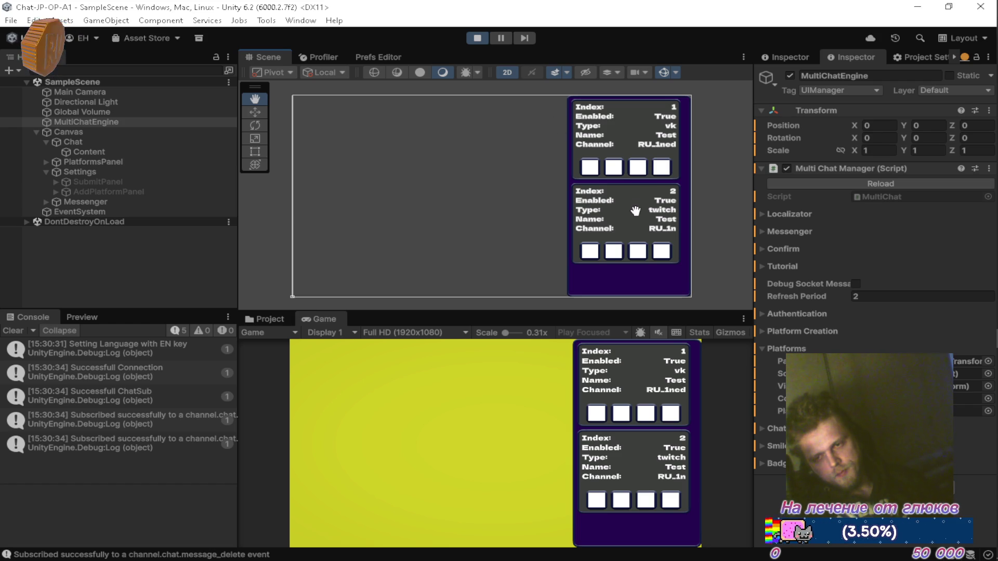
pyautogui.scroll(-2, 632, 212)
pyautogui.scroll(3, 623, 214)
pyautogui.scroll(-3, 620, 217)
pyautogui.scroll(2, 620, 217)
pyautogui.scroll(-2, 593, 224)
pyautogui.scroll(1, 564, 232)
pyautogui.scroll(-2, 461, 227)
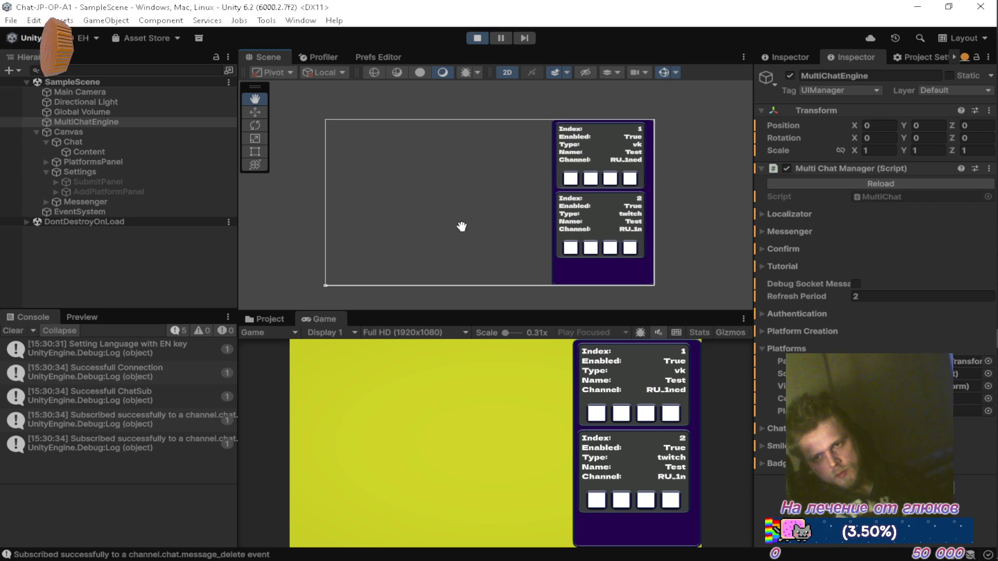
pyautogui.click(477, 40)
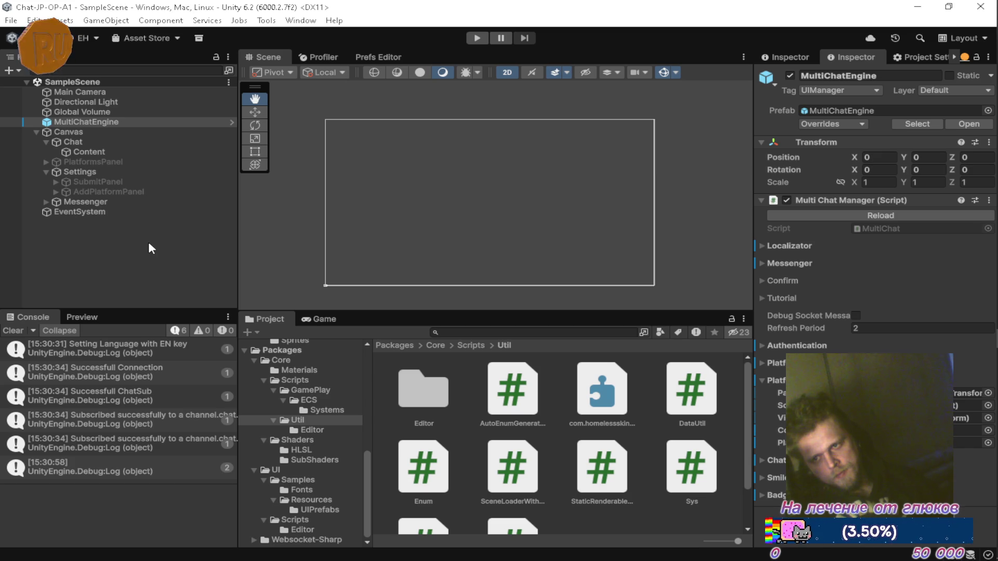
# Step: Select MultiChatEngine, collapse the Platforms foldout and expand the Localizator settings
pyautogui.click(124, 253)
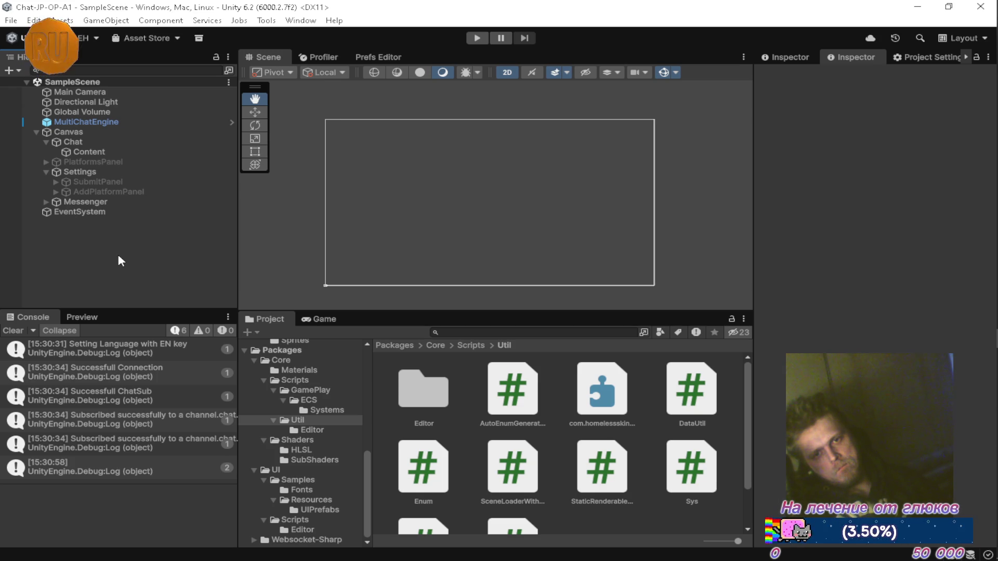
pyautogui.click(101, 122)
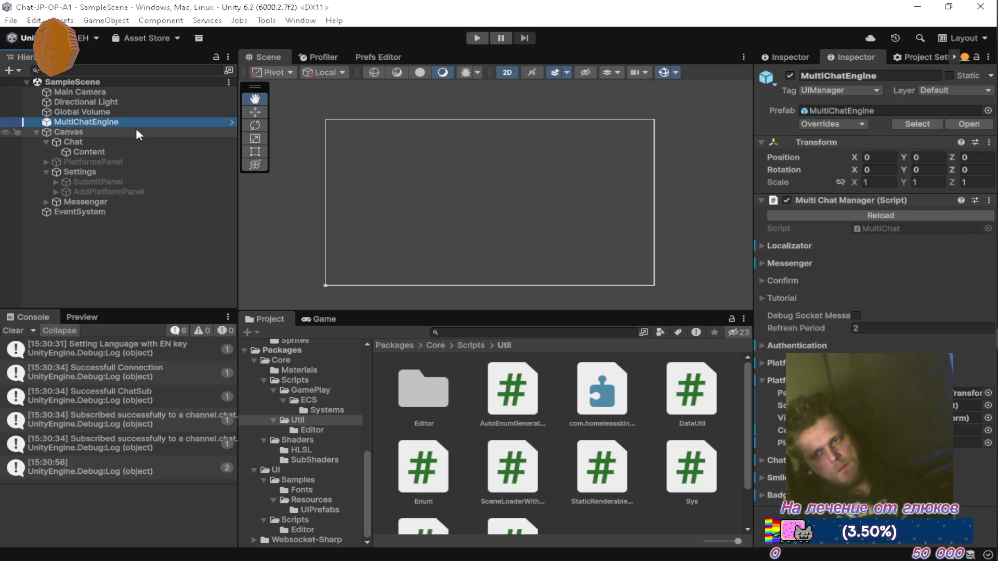
pyautogui.click(766, 379)
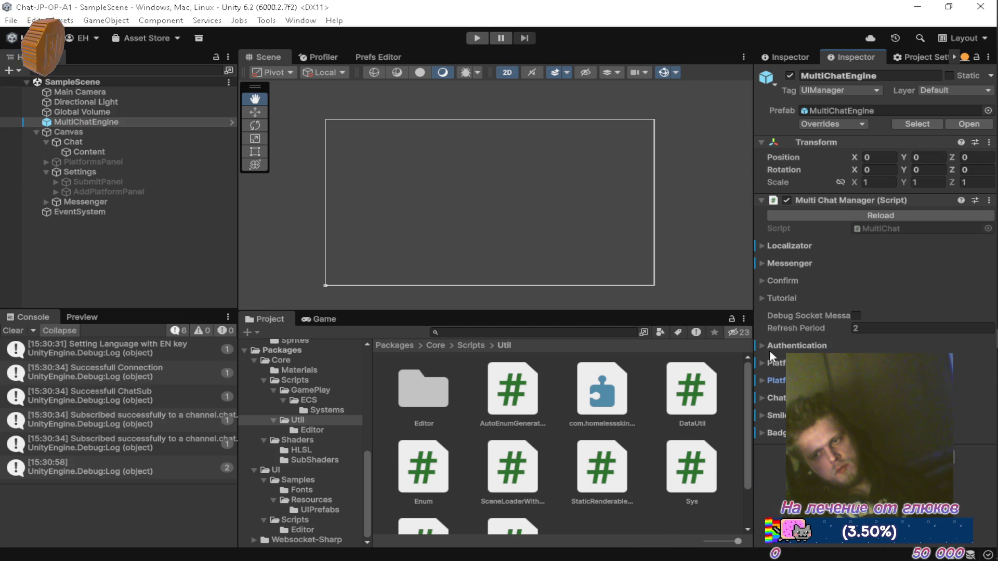
pyautogui.click(761, 246)
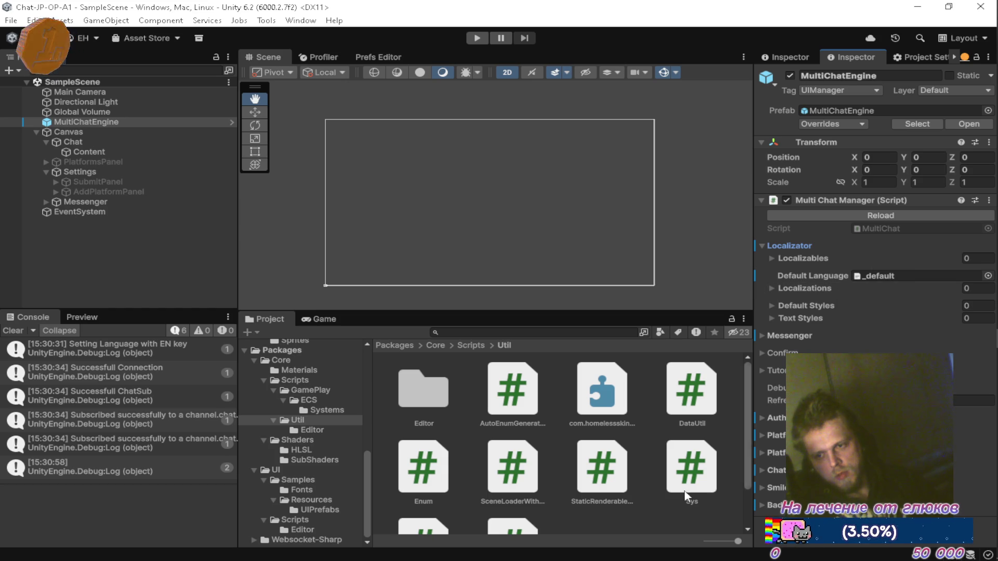
# Step: Add an empty Default Styles entry, cancel the Text Style picker, and remove the entry
pyautogui.click(771, 305)
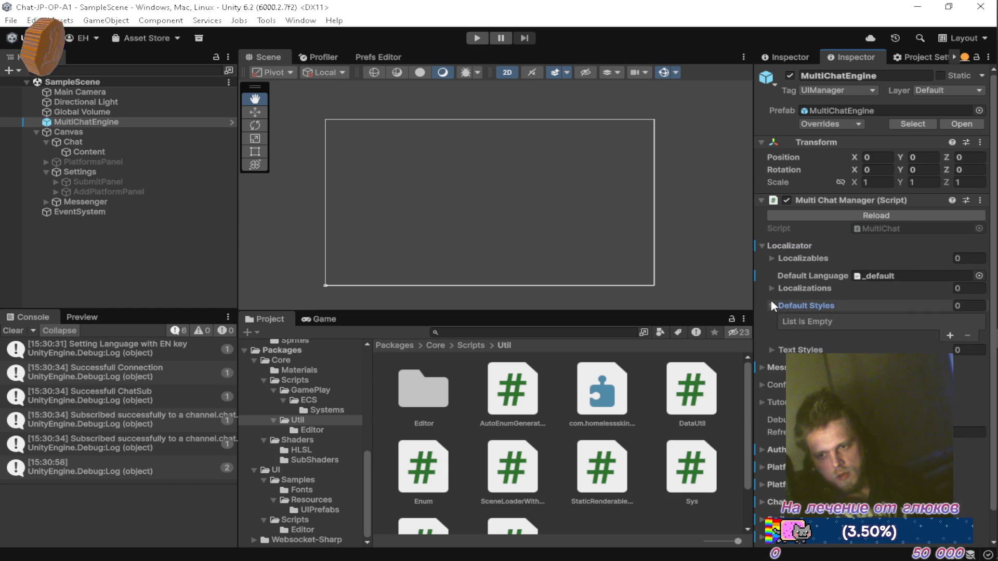
pyautogui.click(949, 335)
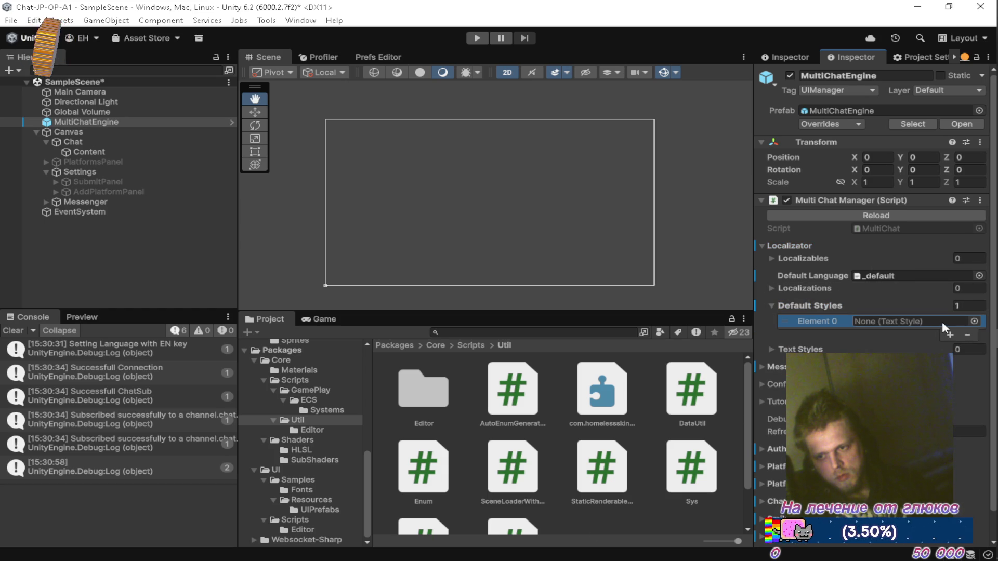
pyautogui.click(975, 321)
pyautogui.click(985, 304)
pyautogui.click(970, 335)
pyautogui.click(772, 305)
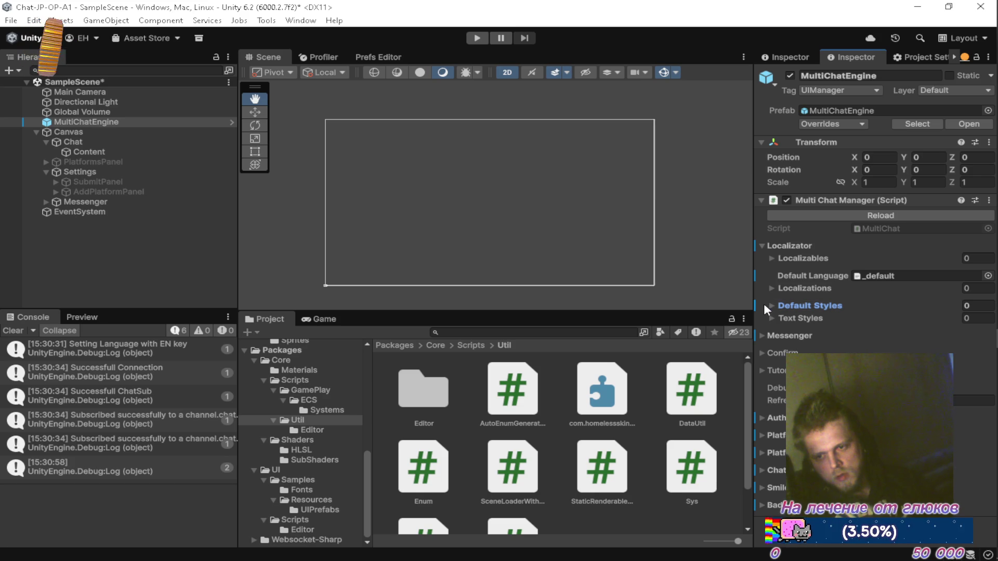
# Step: Revert Default Styles to the prefab value and save the scene
pyautogui.rightClick(784, 306)
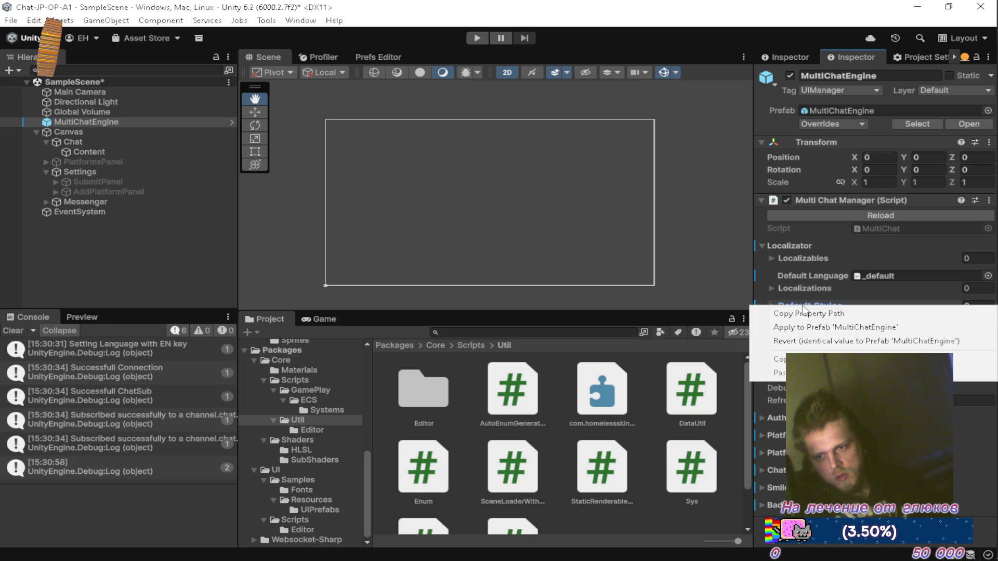
pyautogui.click(802, 341)
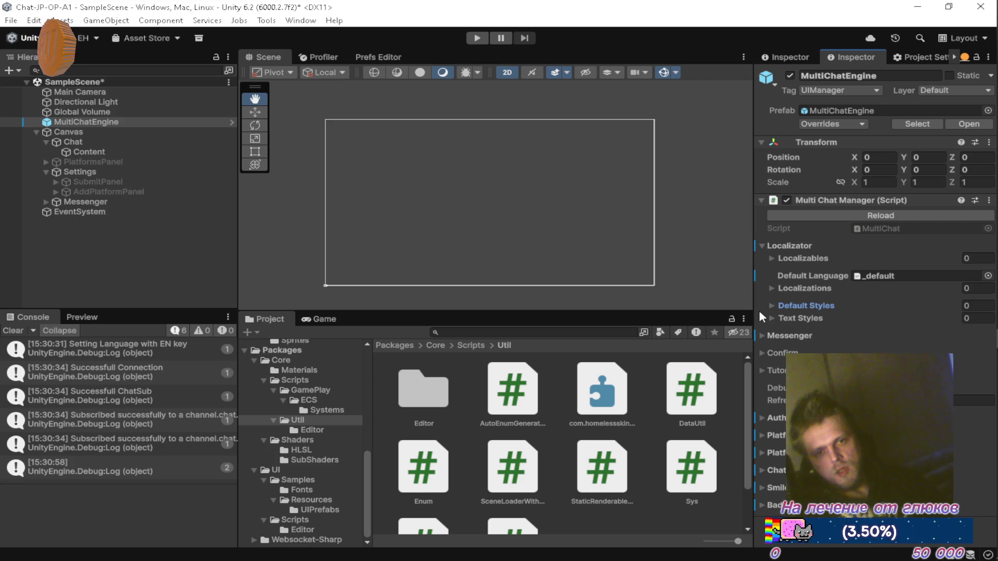
pyautogui.hotkey('ctrl', 's')
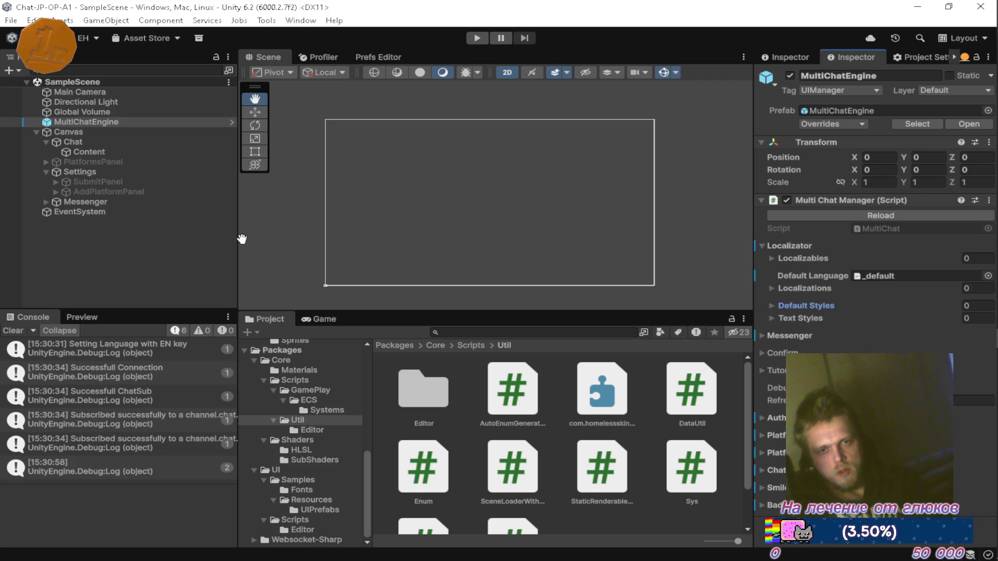
# Step: Step through Content and Chat to PlatformsPanel to view its Field_Dark image settings
pyautogui.click(75, 151)
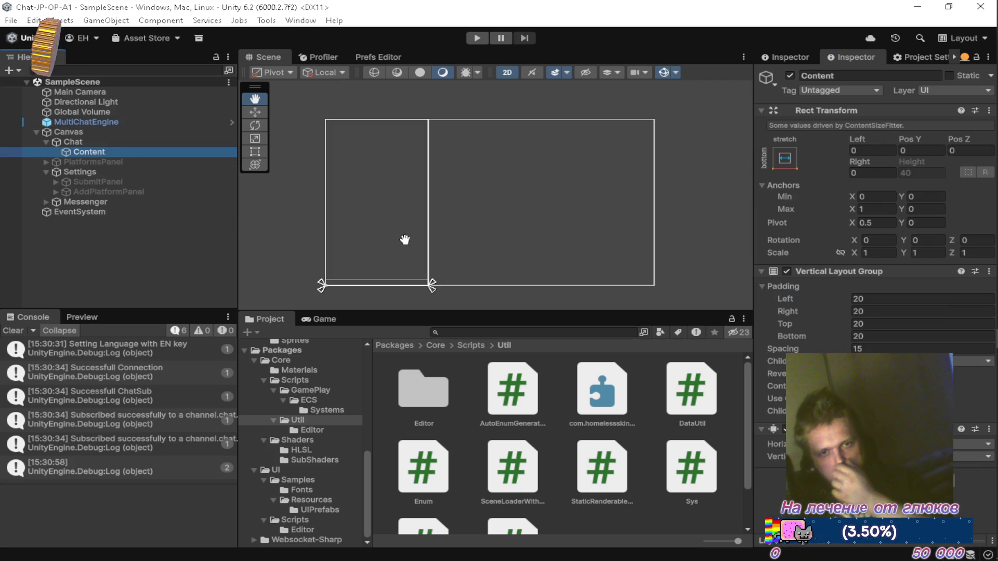
pyautogui.click(69, 142)
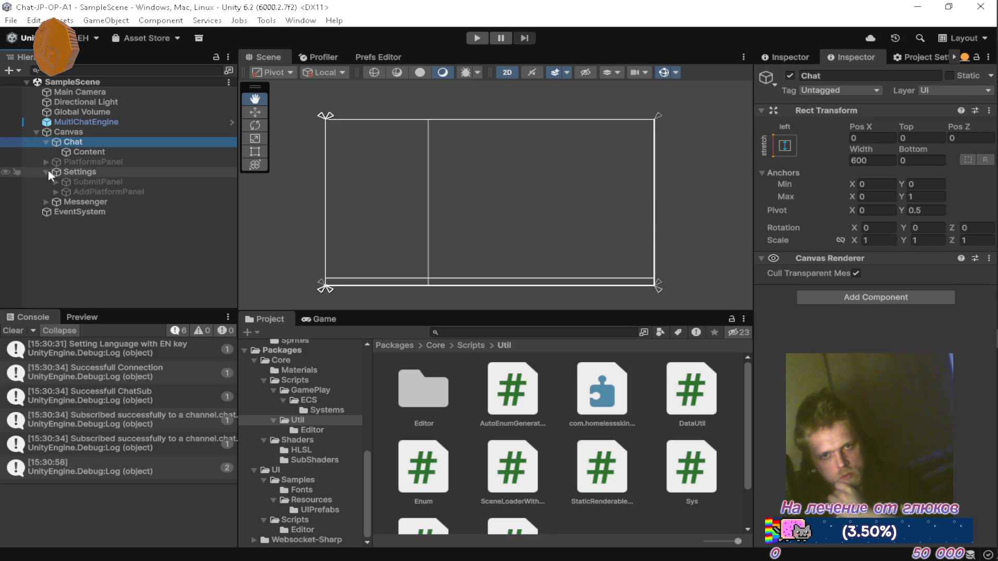
pyautogui.click(83, 161)
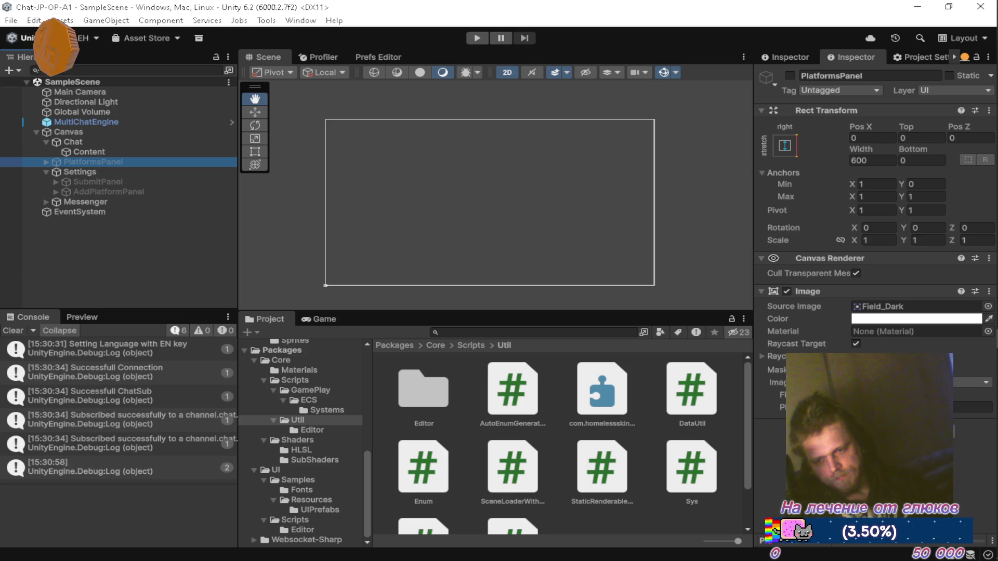
pyautogui.hotkey('alt', 'Tab')
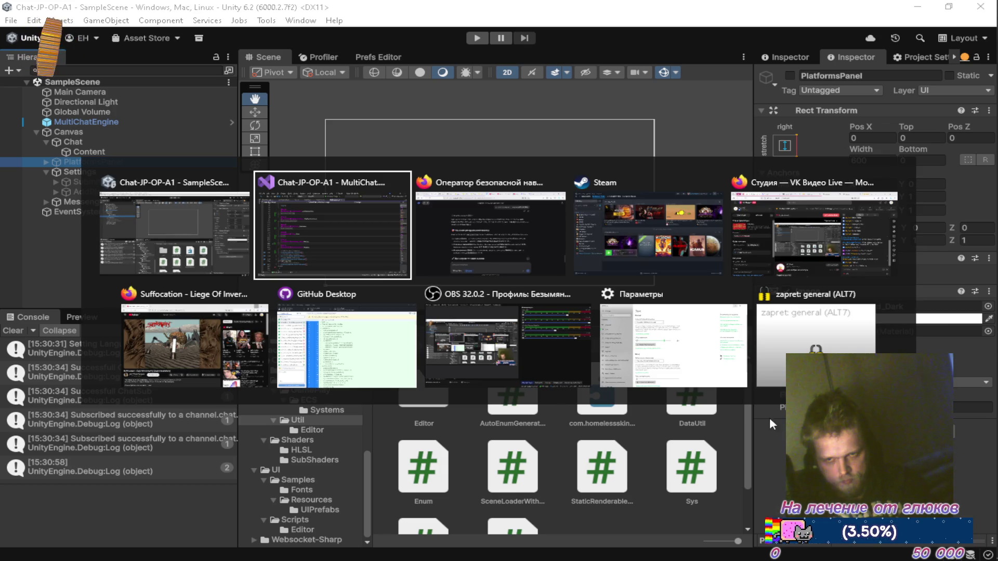
# Step: Resume the paused Brian Brainstorm track on Firefox's YouTube Music tab, then return to Unity
pyautogui.click(491, 229)
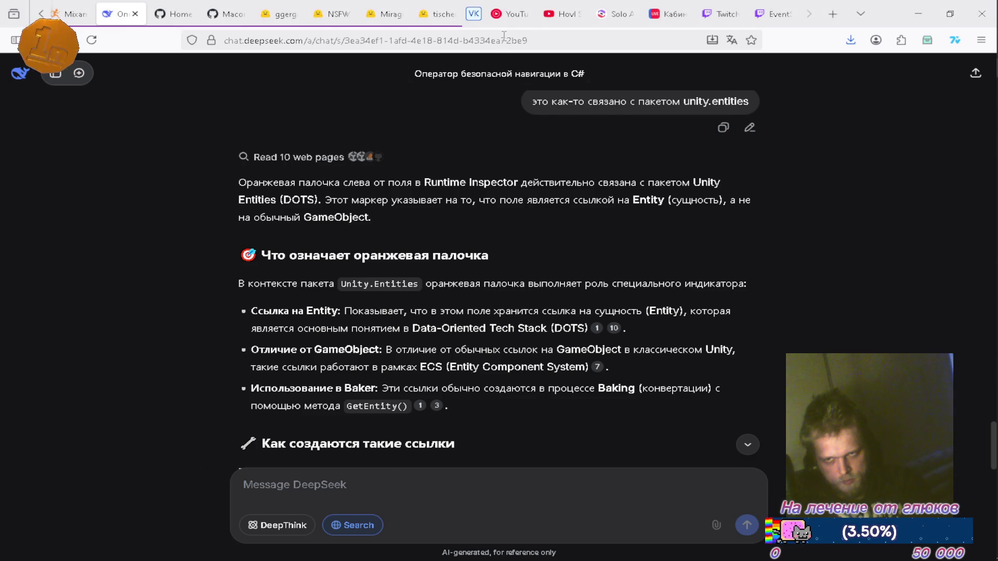
pyautogui.click(511, 14)
pyautogui.click(665, 330)
pyautogui.scroll(-3, 827, 426)
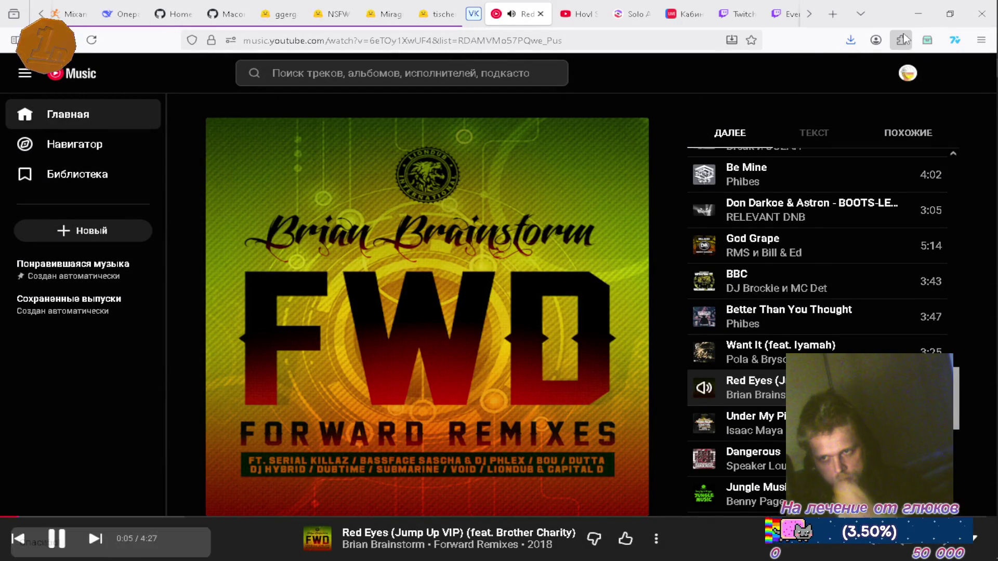
pyautogui.hotkey('alt', 'Tab')
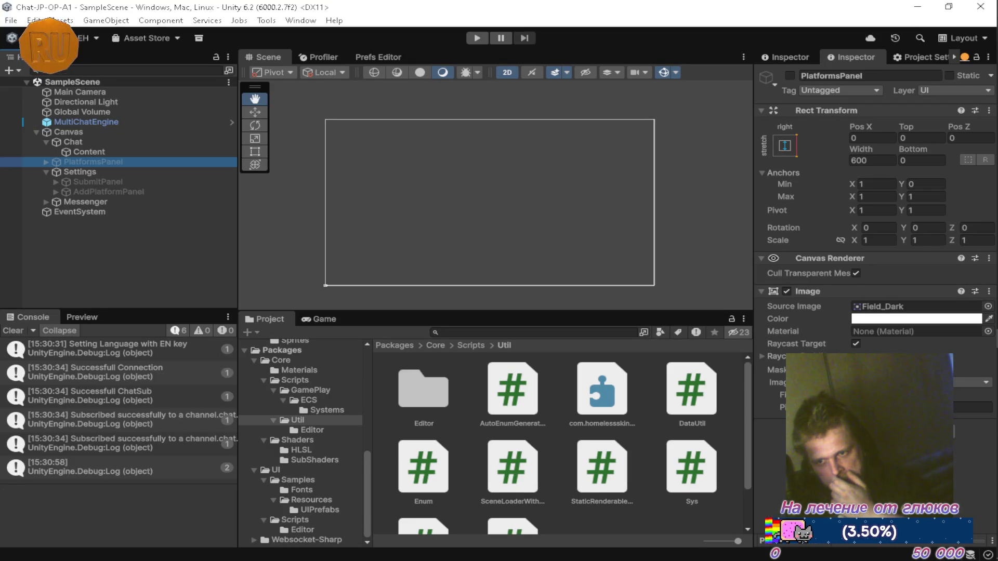
pyautogui.moveTo(984, 77)
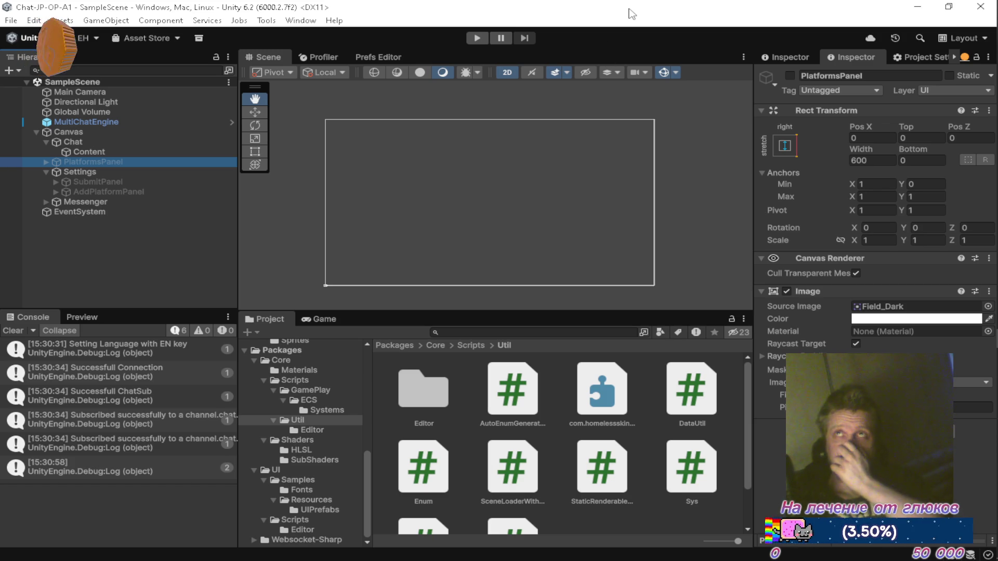
pyautogui.moveTo(995, 281)
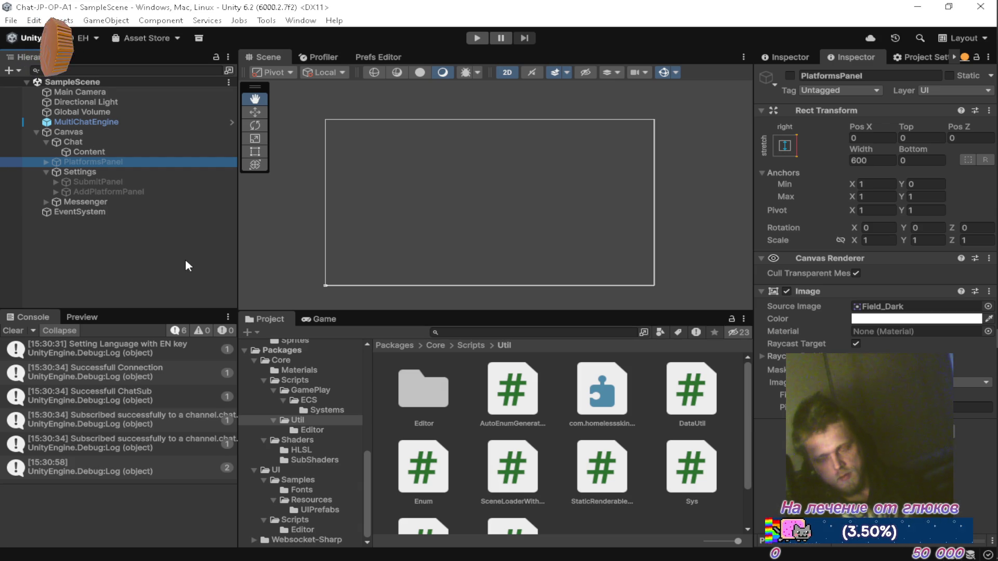
pyautogui.click(958, 474)
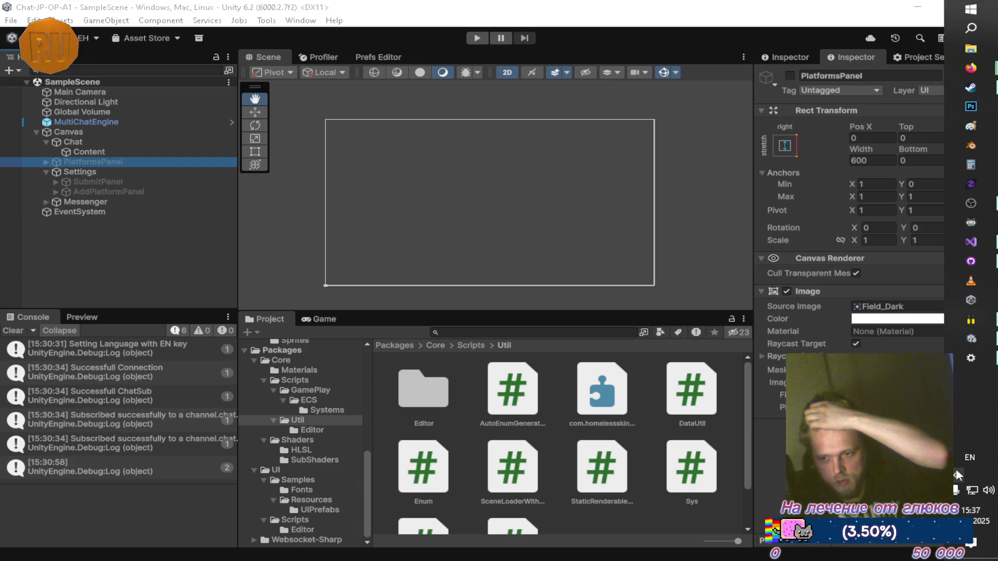
# Step: Open the Packages project from Unity Hub and its Packages solution in Visual Studio 2022
pyautogui.rightClick(821, 409)
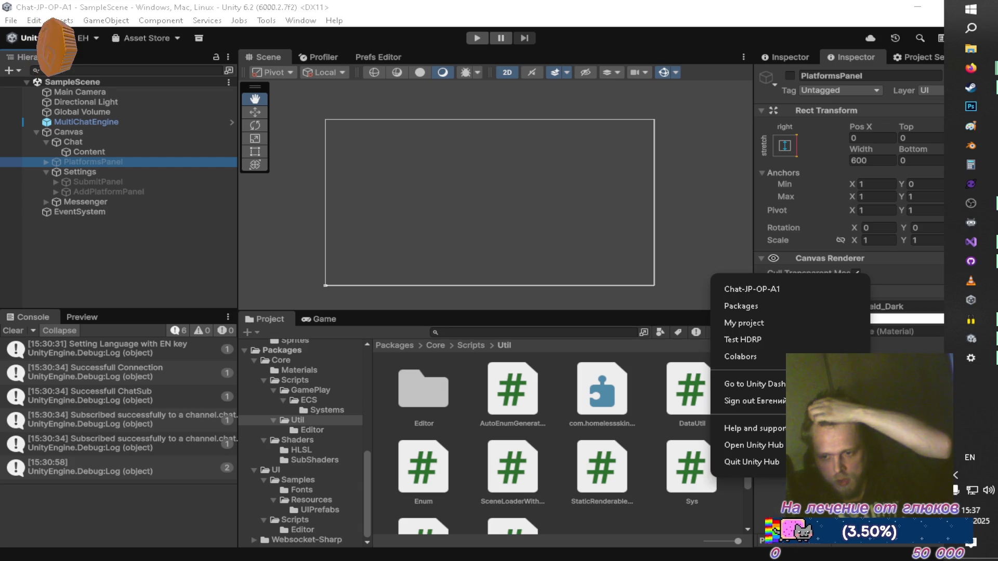
pyautogui.click(786, 305)
pyautogui.rightClick(987, 244)
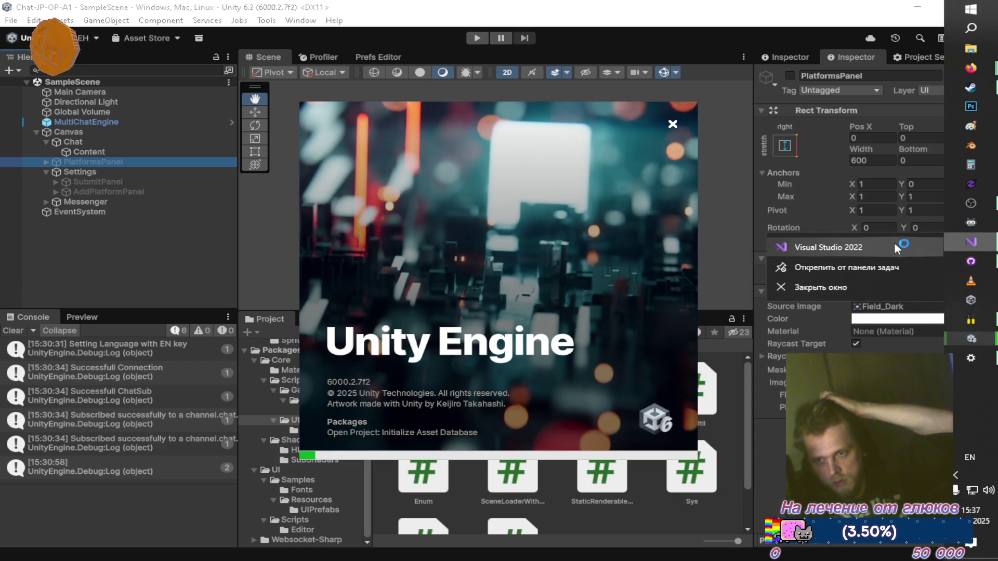
pyautogui.click(880, 248)
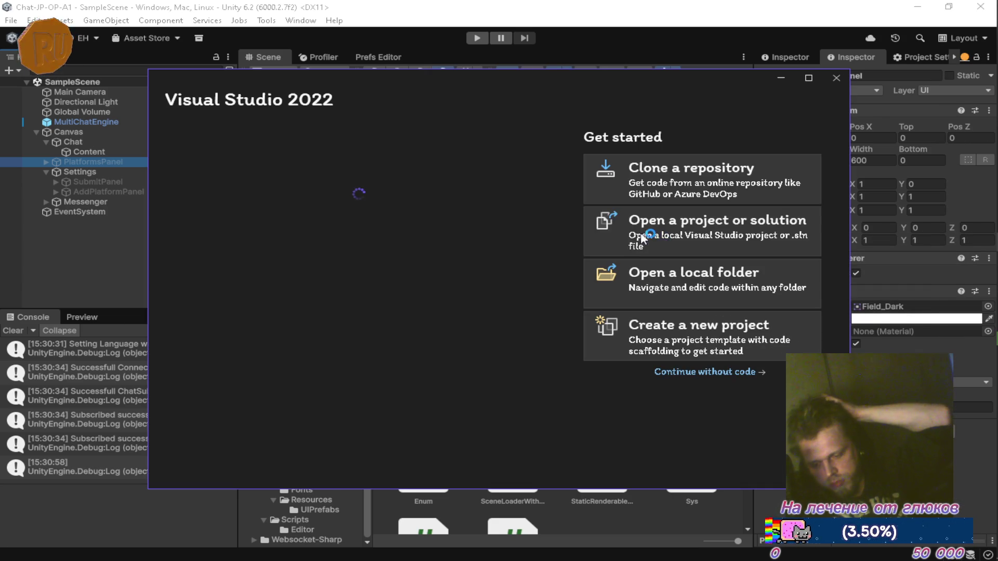
pyautogui.click(254, 279)
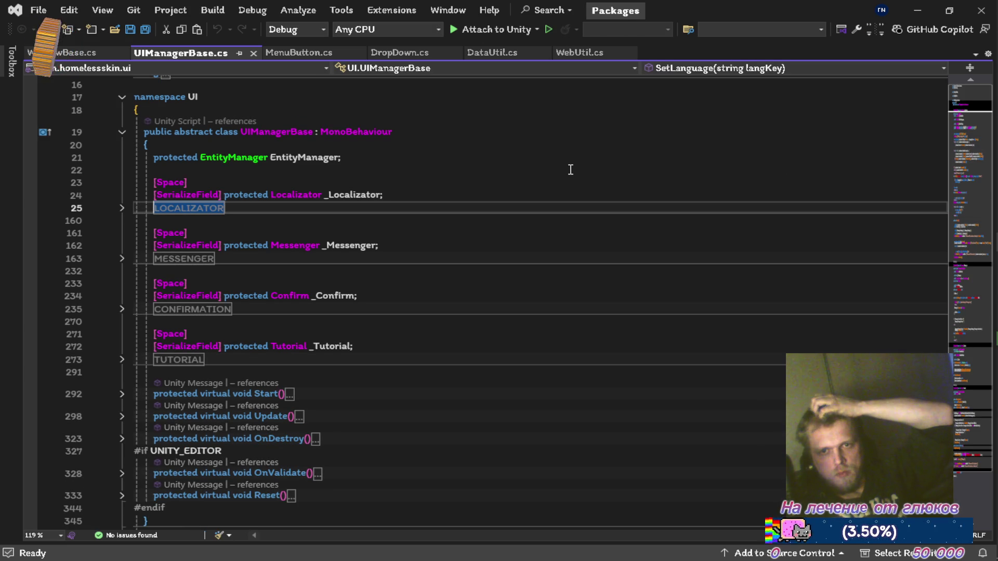
# Step: Skim UIManagerBase.cs, then minimize Visual Studio to reveal Unity's loading window
pyautogui.scroll(-5, 570, 170)
pyautogui.scroll(6, 575, 175)
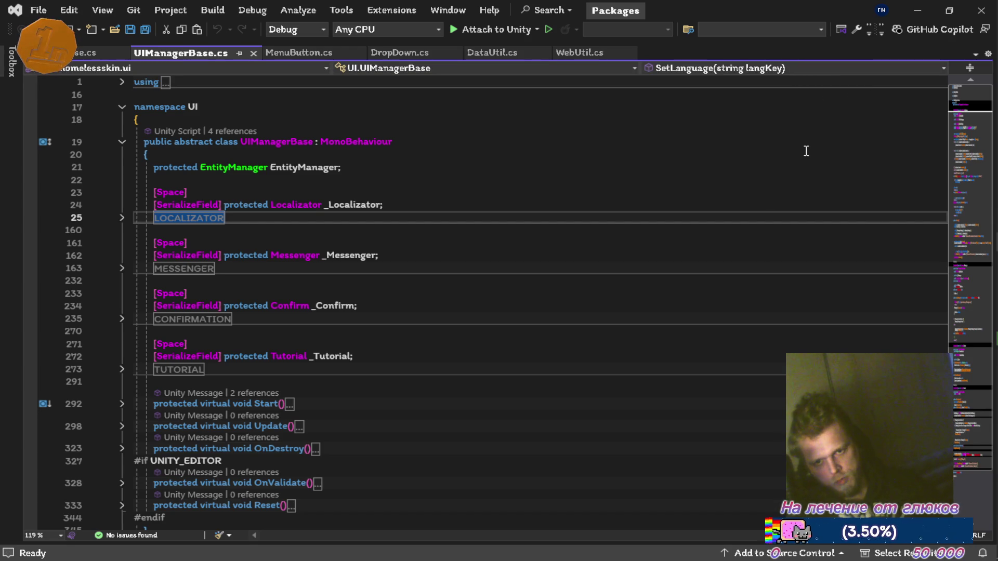
pyautogui.click(916, 11)
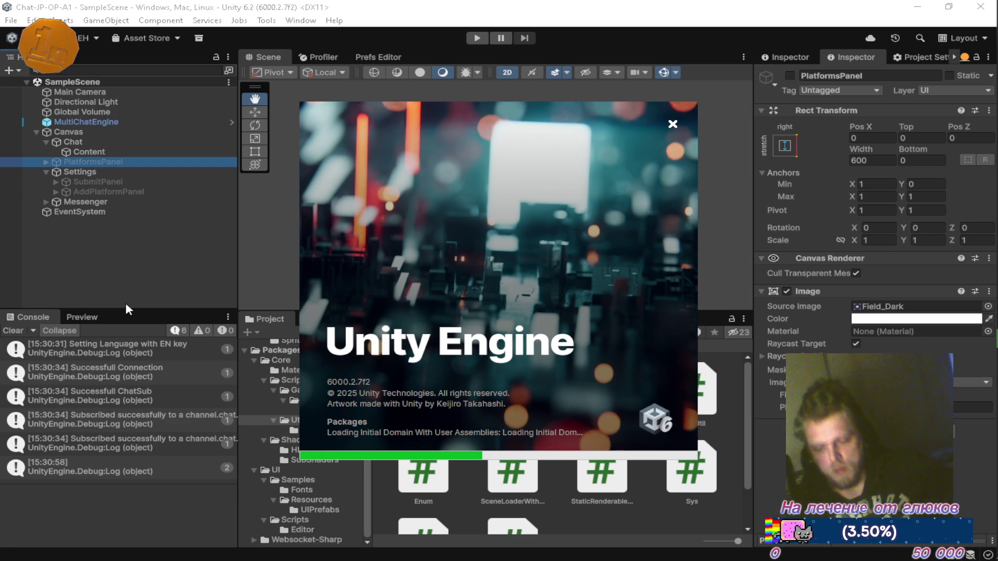
# Step: Wait for Unity to finish reloading until SampleScene and the Packages/UI/Scripts folder appear
pyautogui.moveTo(996, 130)
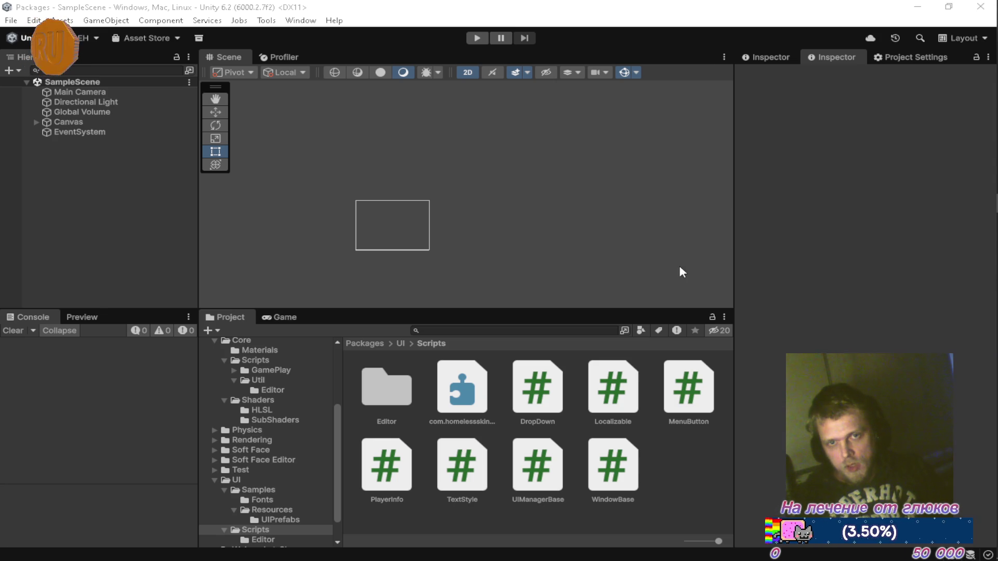
# Step: Close the extra Firefox window and bring the YouTube Music window to the front
pyautogui.moveTo(994, 130)
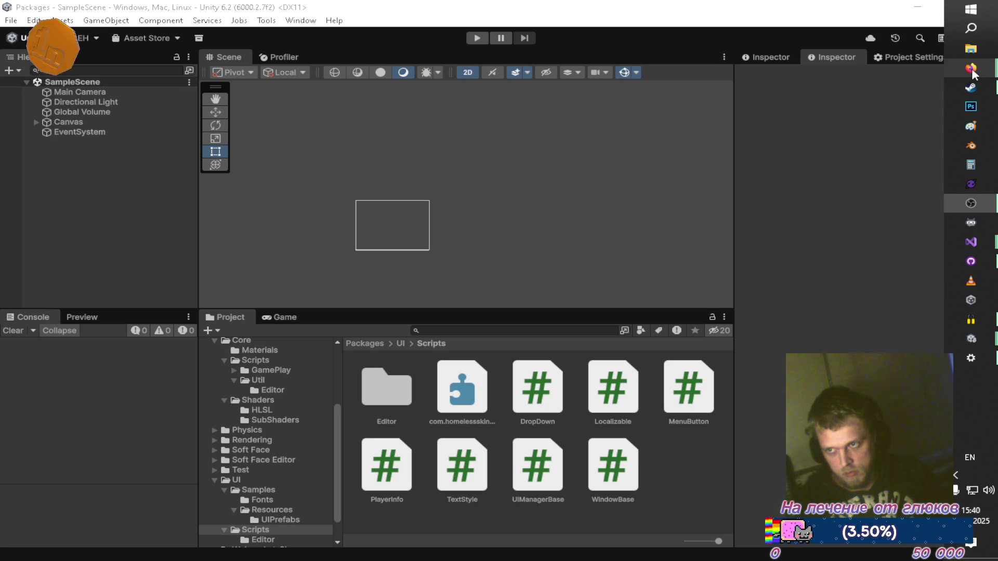
pyautogui.click(972, 71)
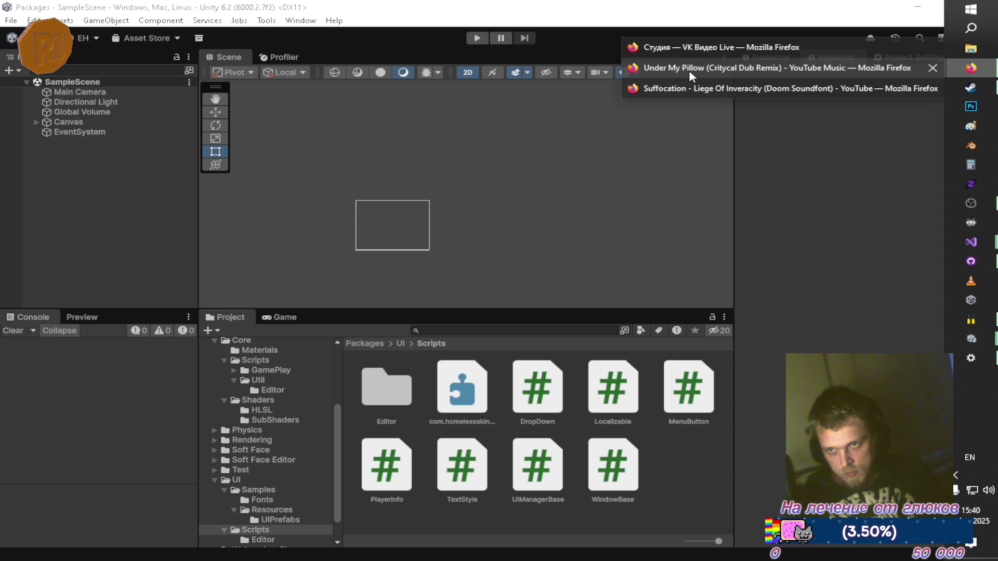
pyautogui.click(932, 89)
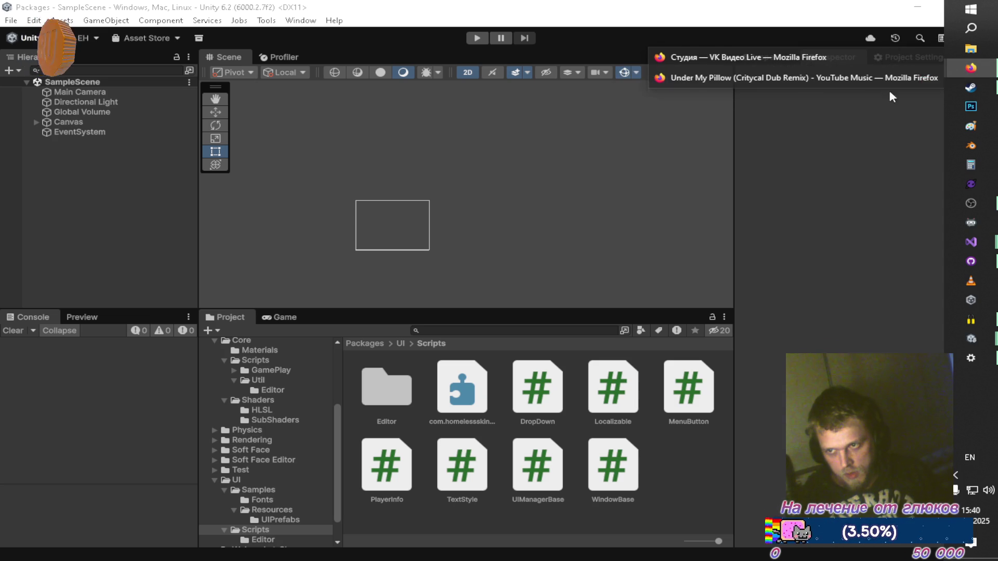
pyautogui.click(744, 78)
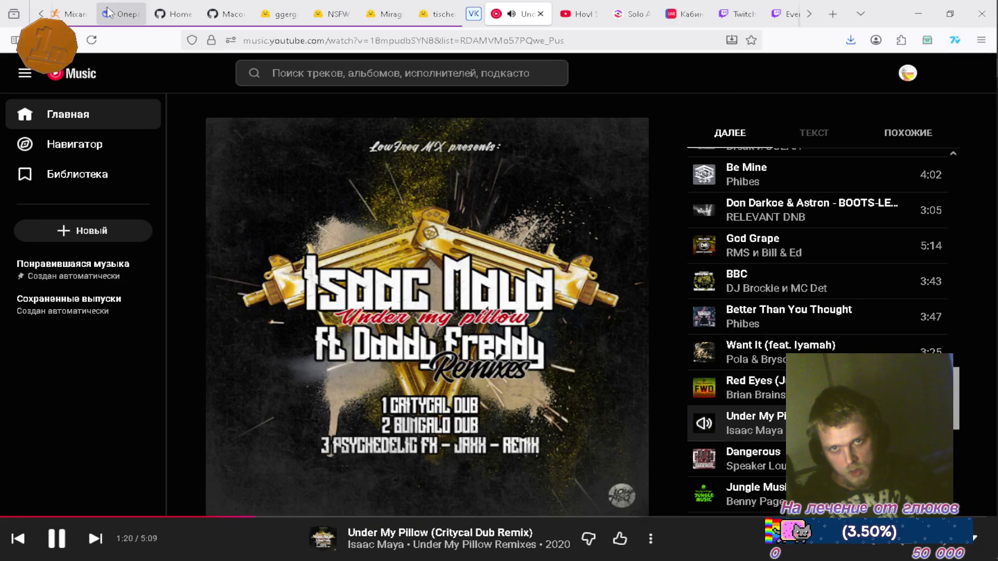
# Step: Start a new DeepSeek chat with web search off and DeepThink on
pyautogui.click(119, 14)
pyautogui.click(79, 72)
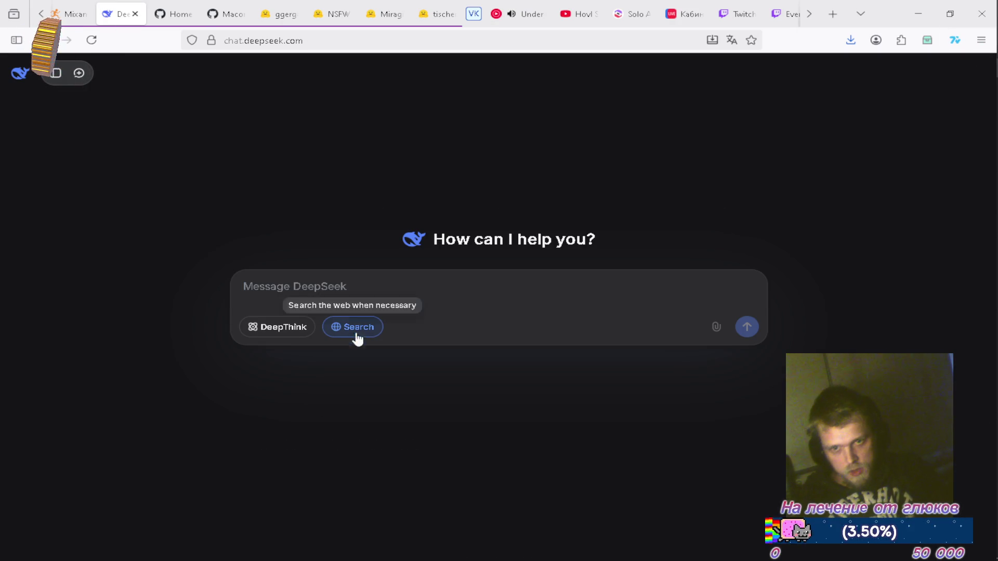
pyautogui.click(371, 329)
pyautogui.click(291, 329)
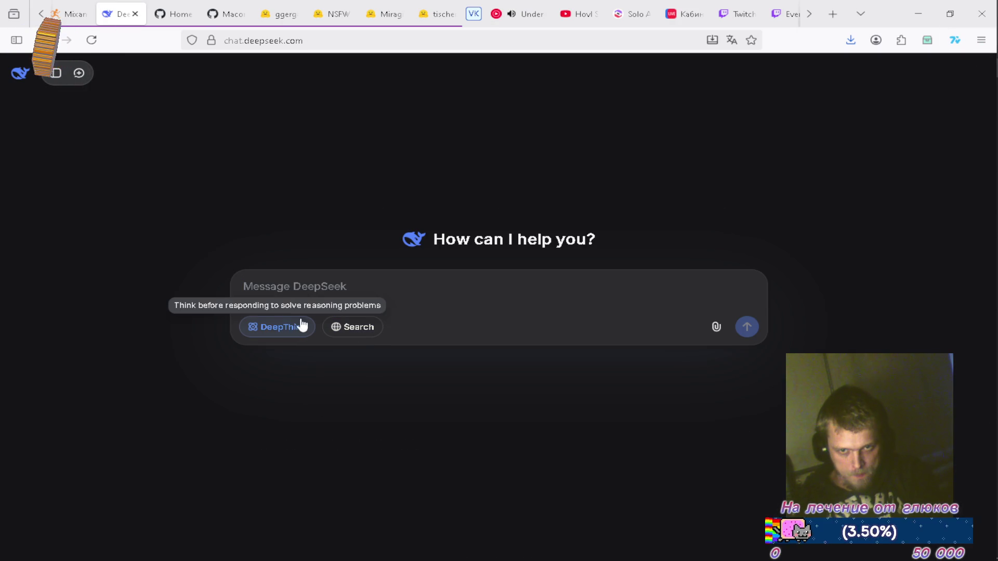
# Step: Draft the prompt 'нужно для системы смены визуальных элементов в юнити', fixing typos
pyautogui.click(400, 291)
pyautogui.write('систе')
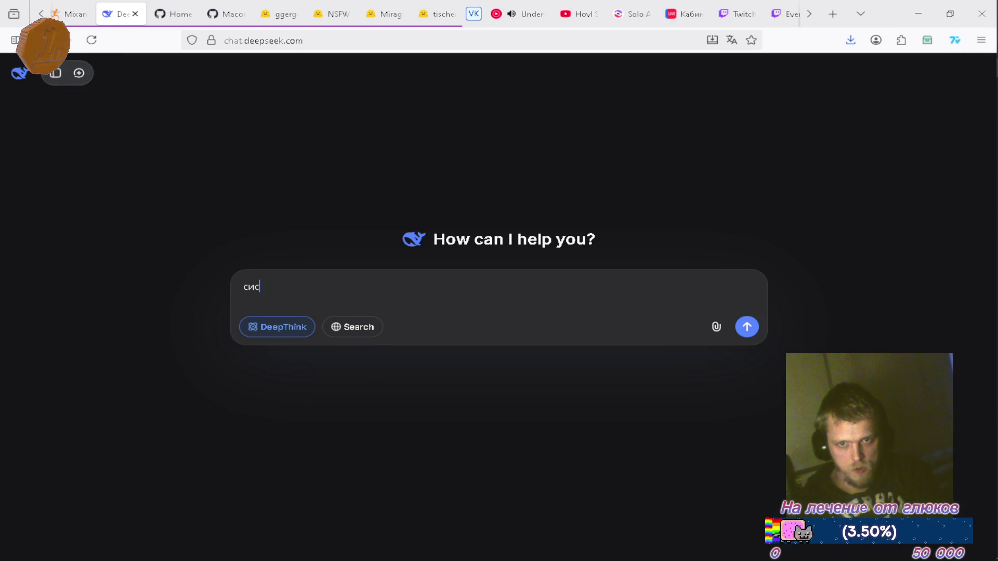
pyautogui.write('ма')
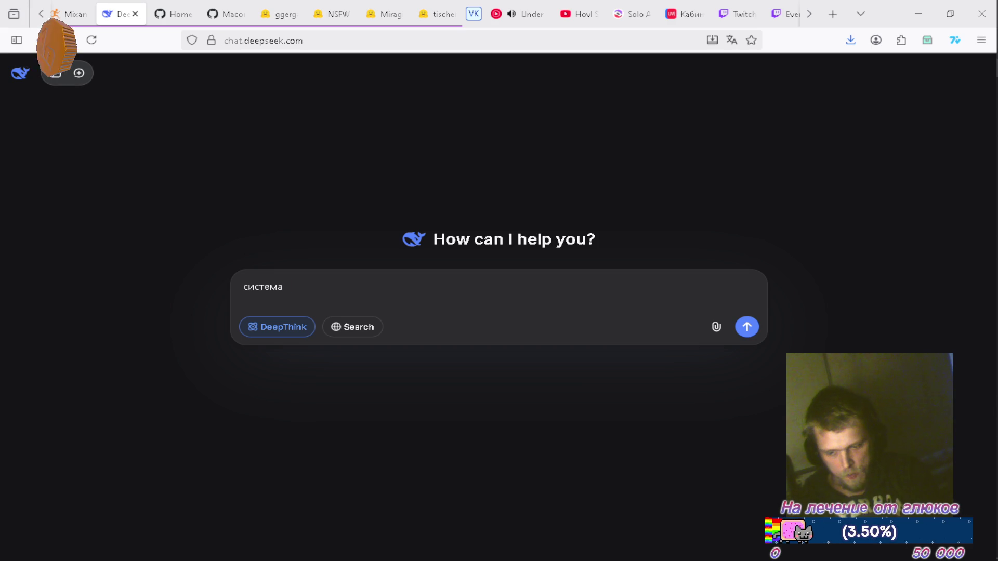
pyautogui.write(' смены')
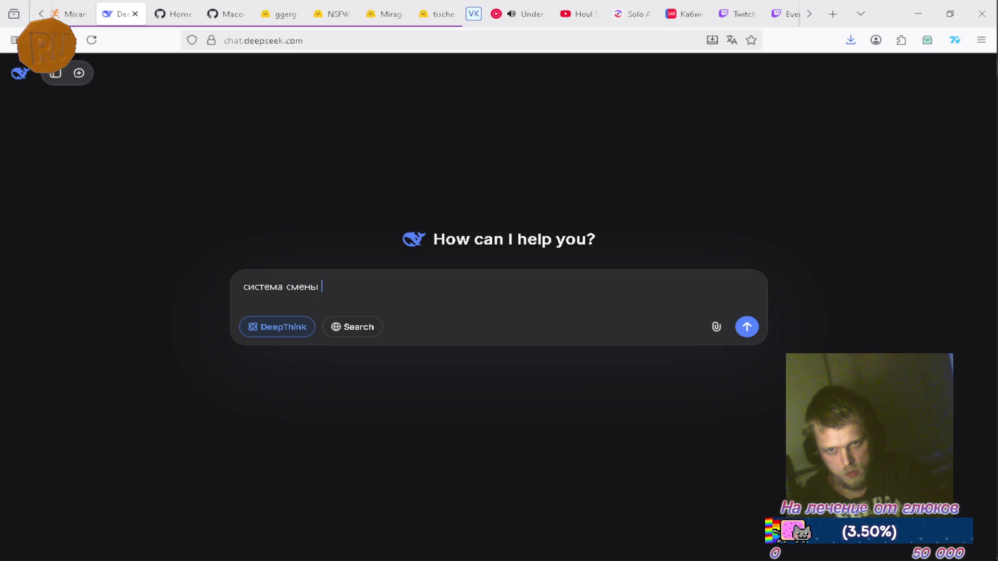
pyautogui.write(' визуа')
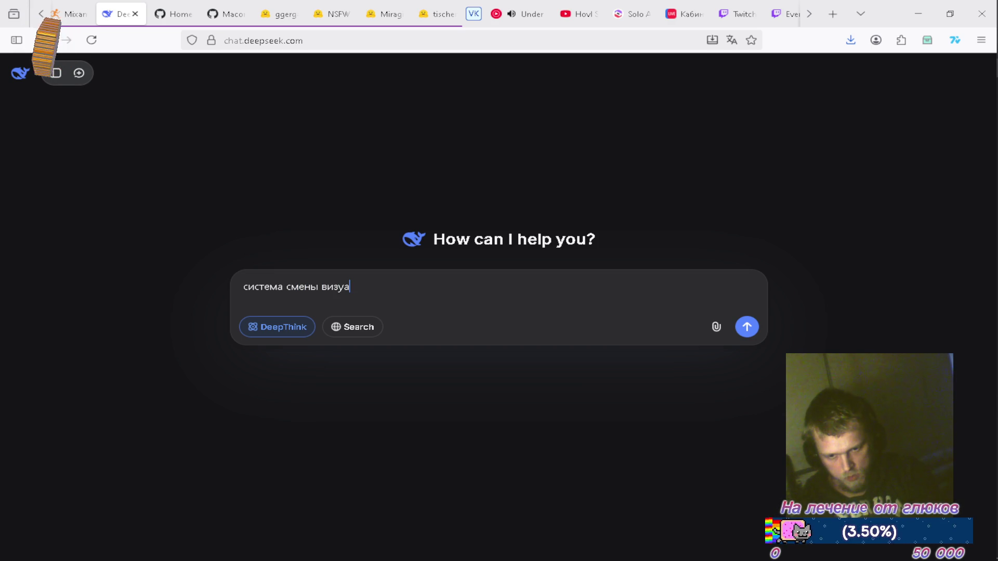
pyautogui.write('льныхх')
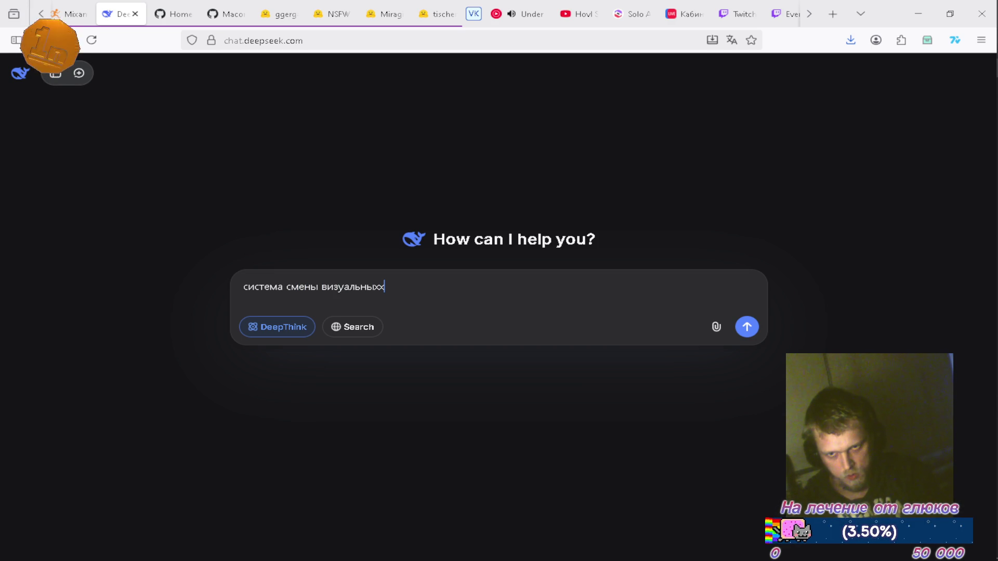
pyautogui.press('BackSpace')
pyautogui.write('эле')
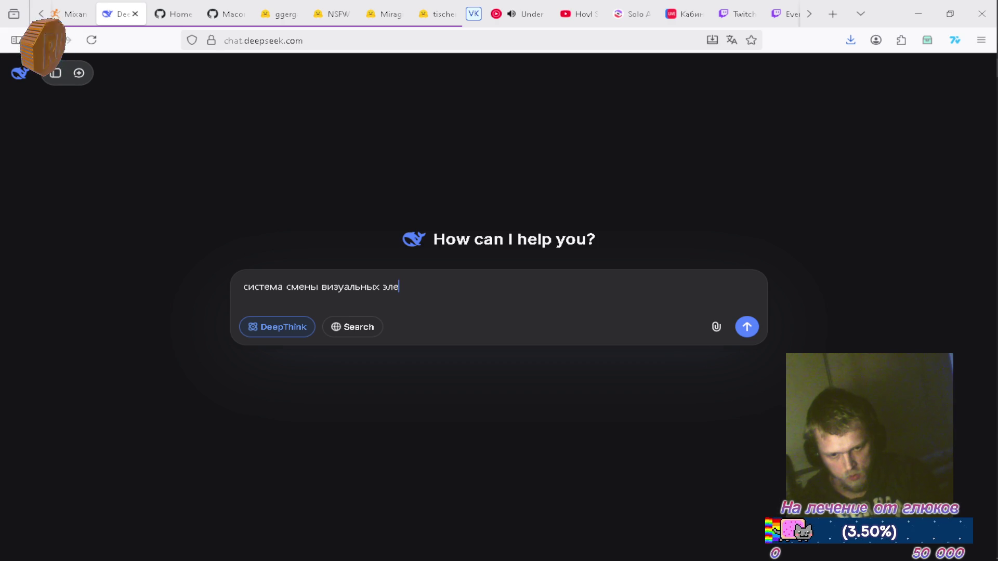
pyautogui.write('ментов')
pyautogui.hotkey('ctrl', 'Left')
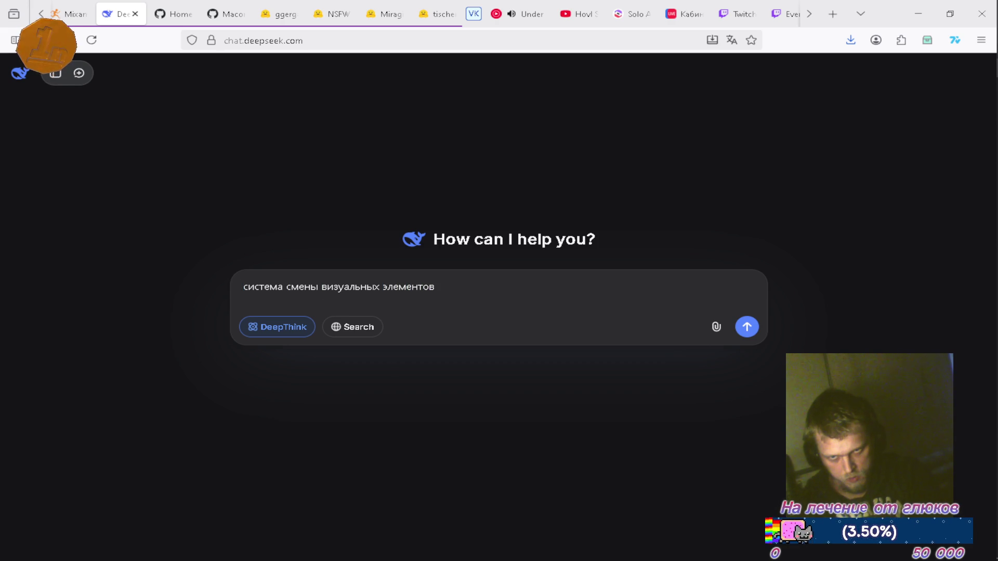
pyautogui.write('нужно  для')
pyautogui.press('Right')
pyautogui.press('Right')
pyautogui.press('Right')
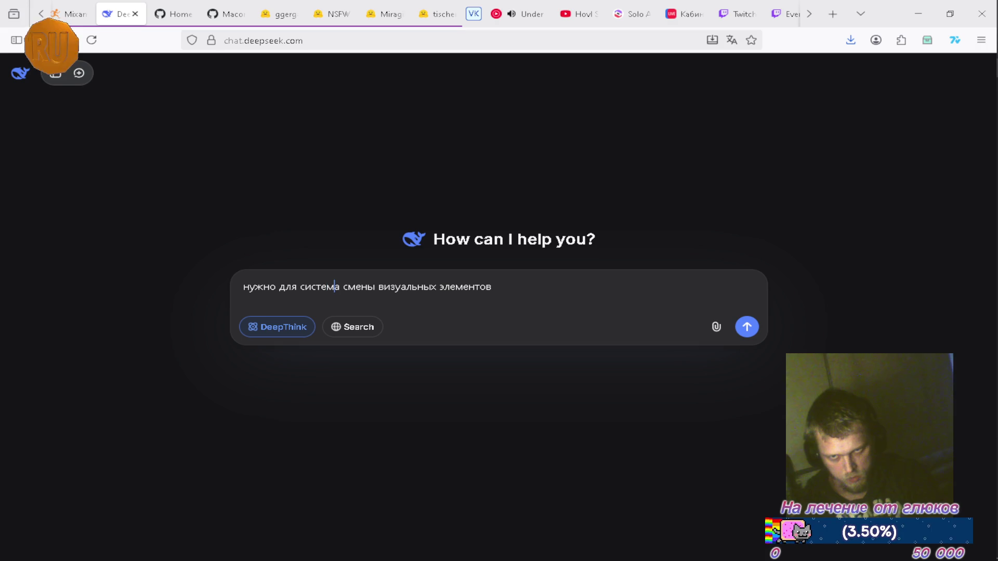
pyautogui.press('BackSpace')
pyautogui.write('ы')
pyautogui.click(494, 286)
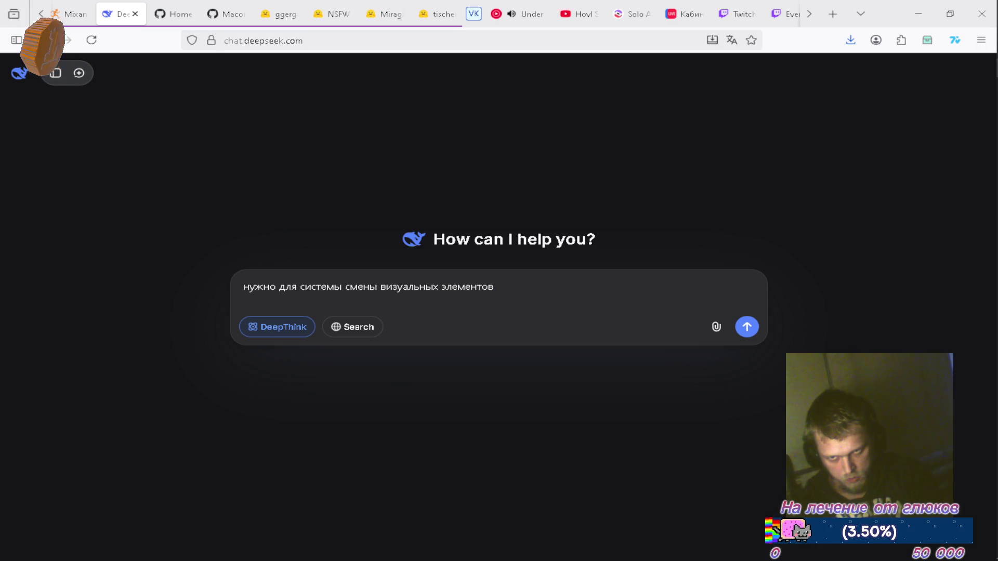
pyautogui.write(' в юнити')
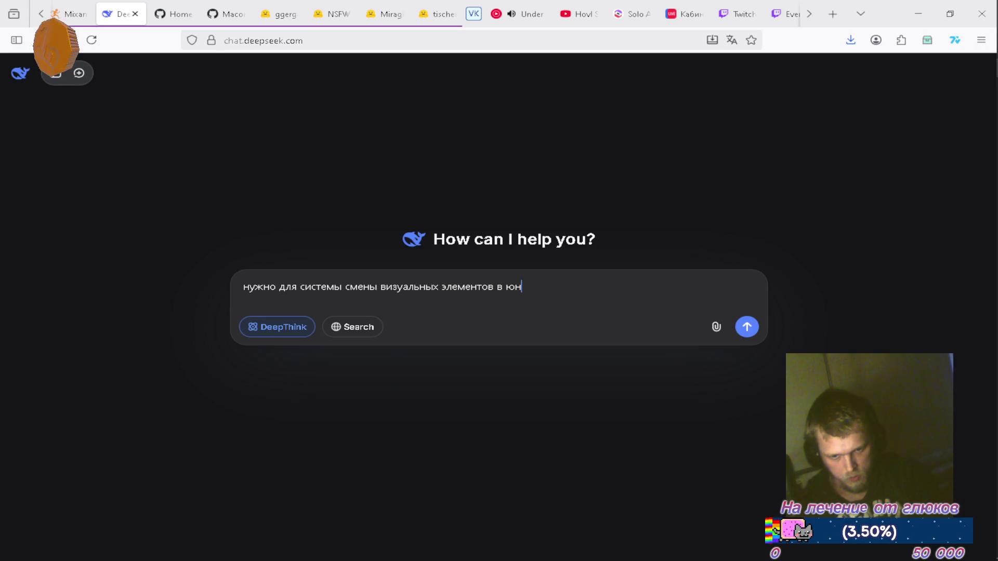
# Step: Extend the draft with 'кастомной', 'выписать список элементов' and types like кнопка, панель
pyautogui.click(301, 287)
pyautogui.write('кастомн')
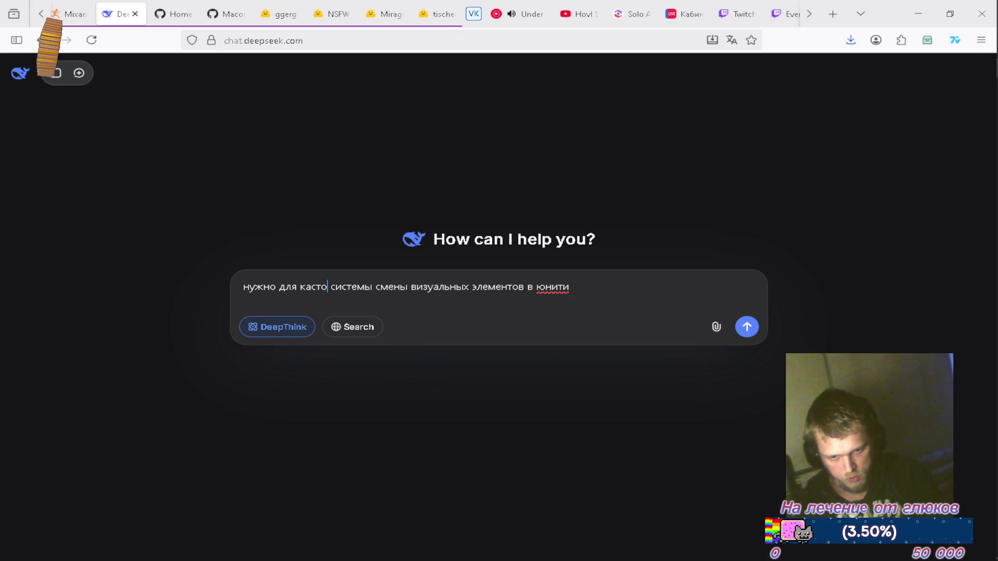
pyautogui.write('ой')
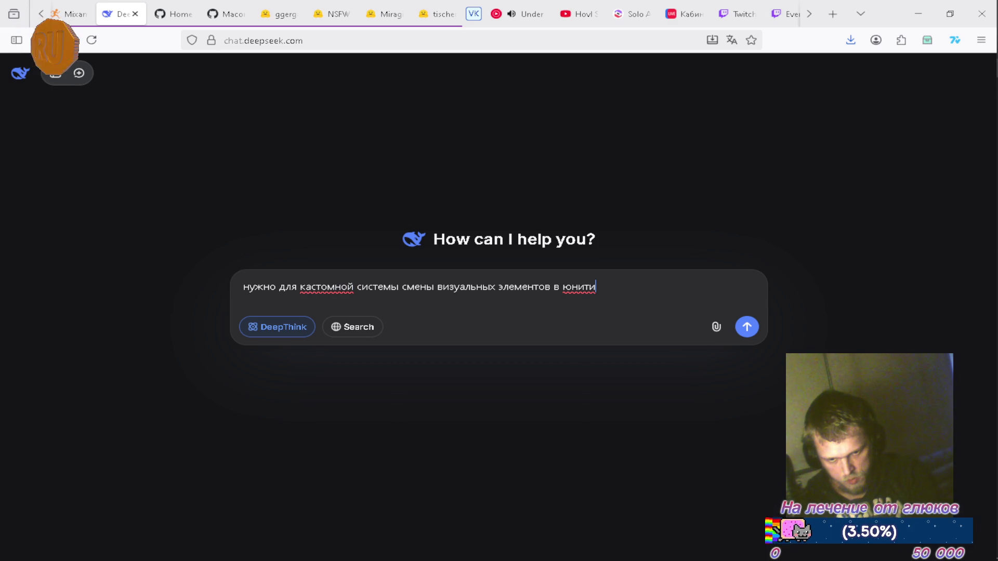
pyautogui.write(' выпипсать')
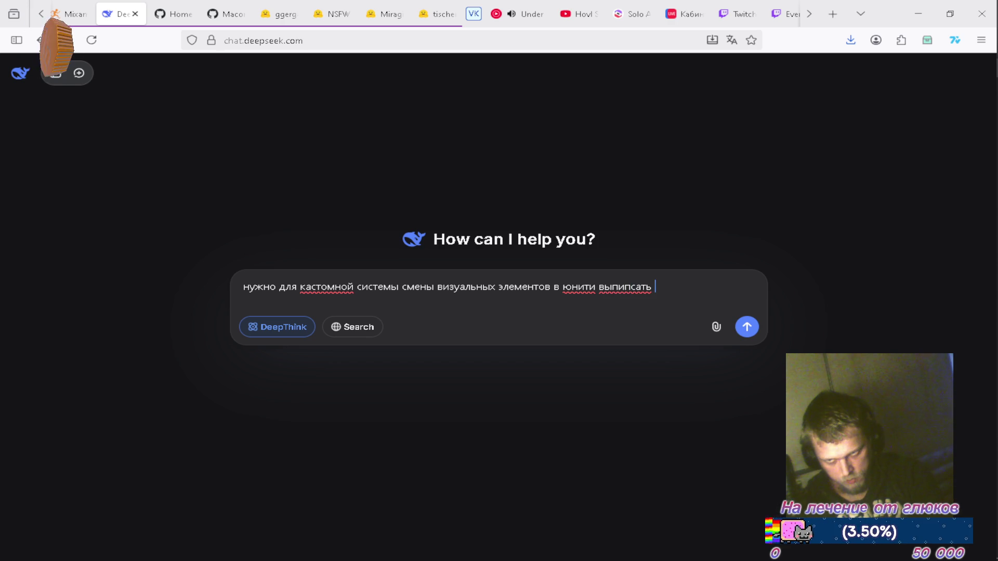
pyautogui.click(632, 287)
pyautogui.press('BackSpace')
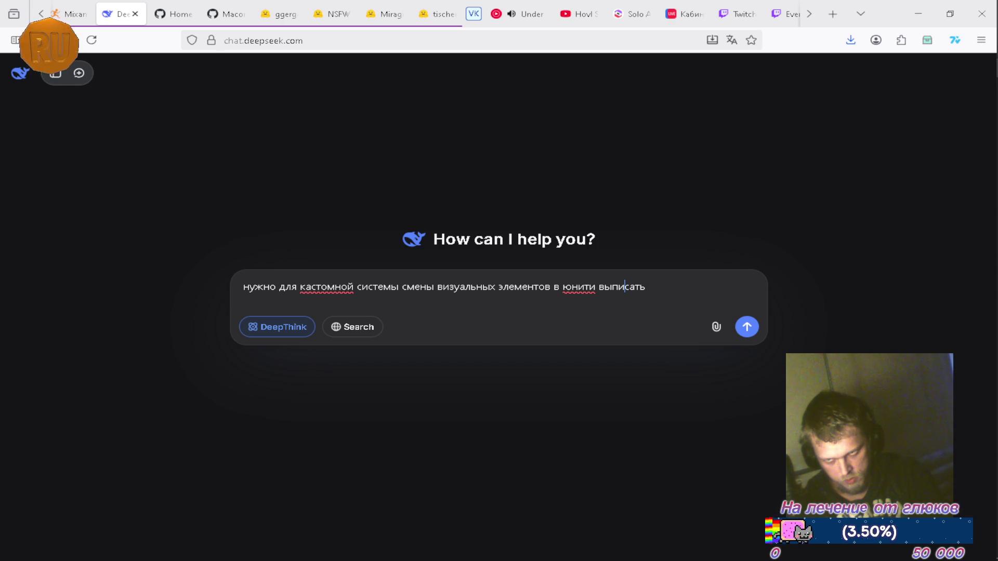
pyautogui.write(' список ')
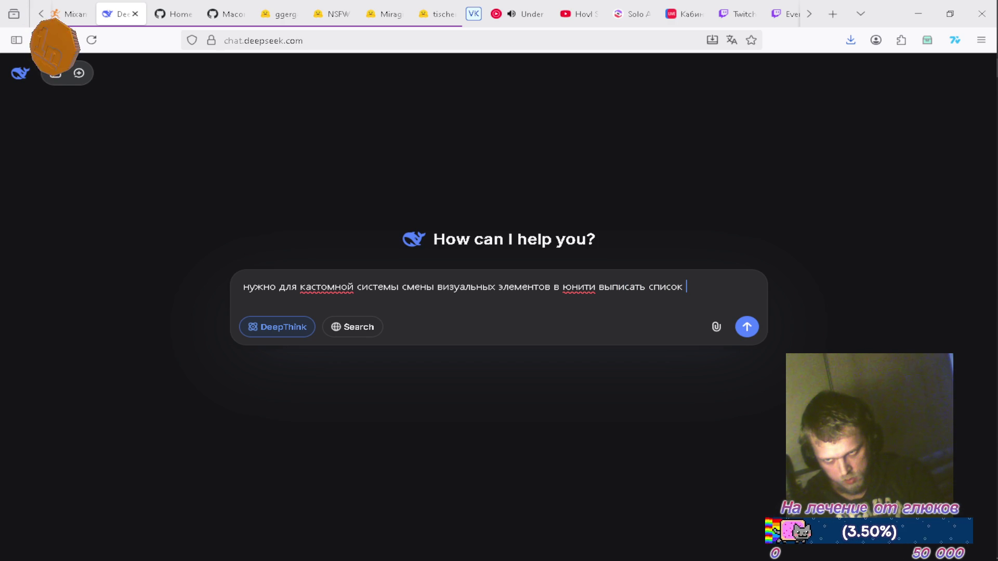
pyautogui.write('элемен')
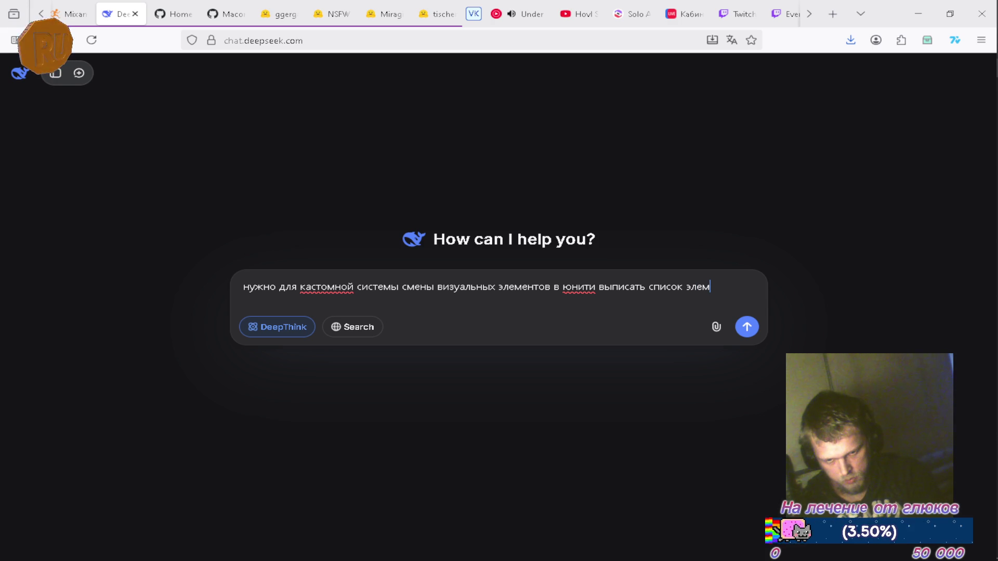
pyautogui.write('тов')
pyautogui.click(686, 287)
pyautogui.write('типов')
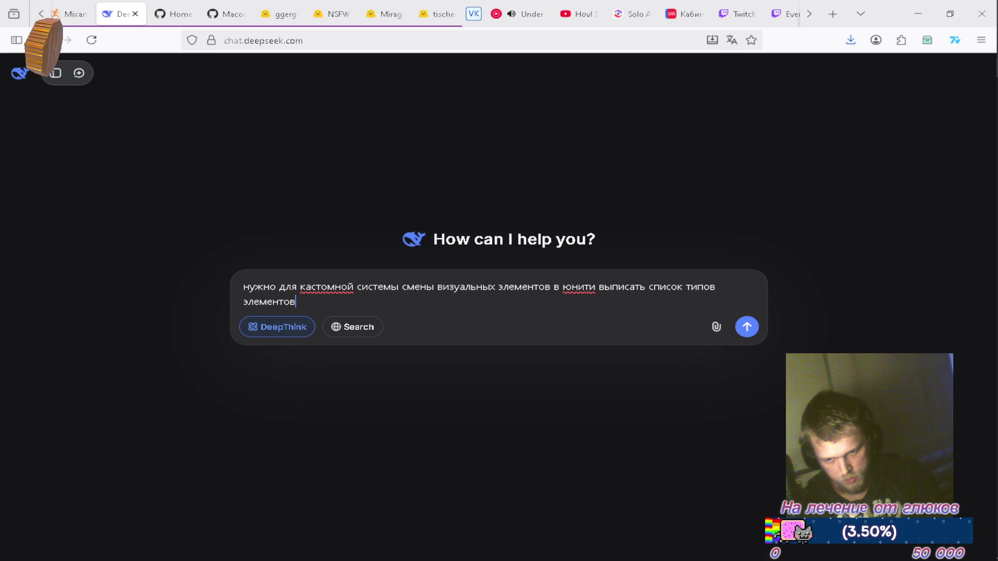
pyautogui.write(', инб4 кнопка')
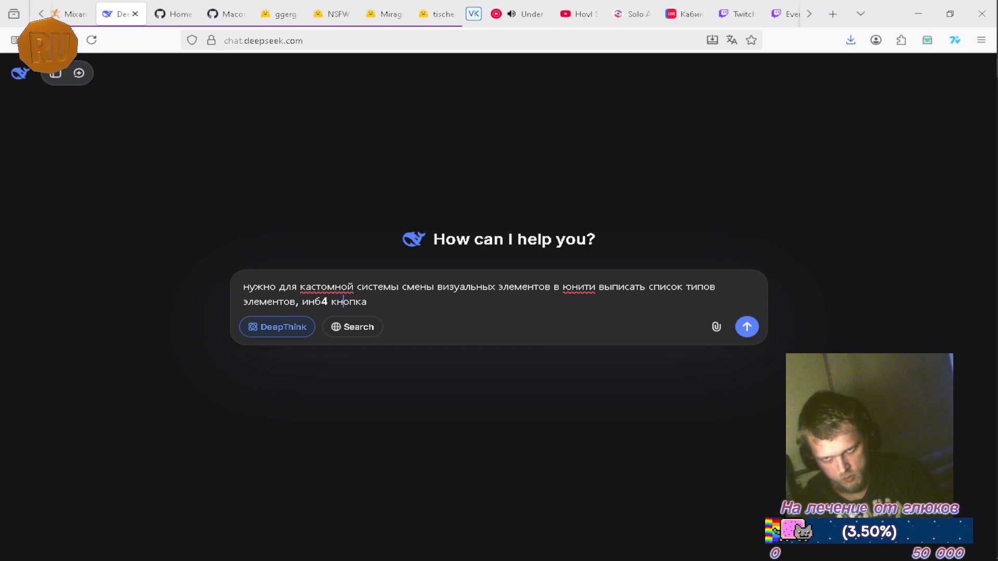
pyautogui.write(' - ')
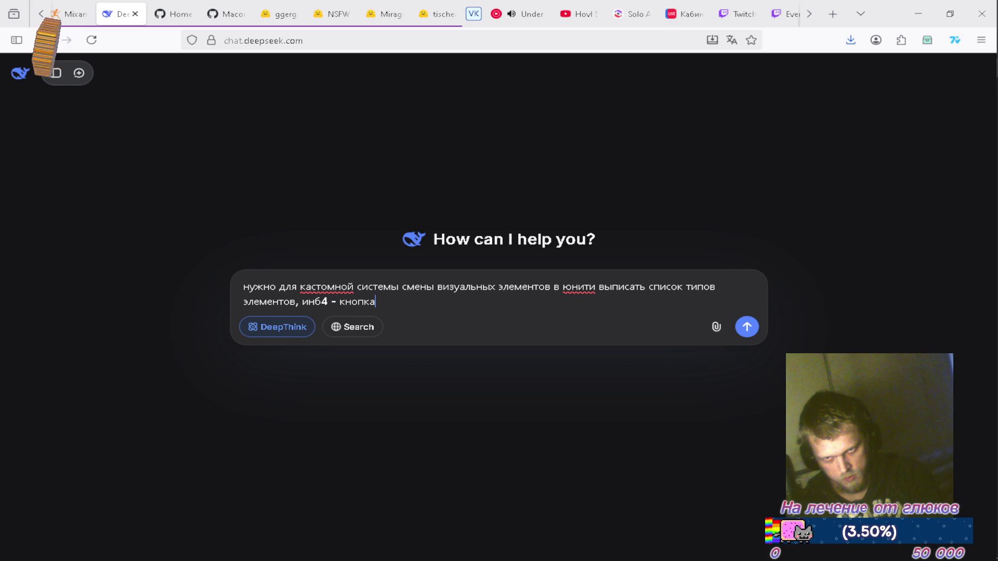
pyautogui.write(', ')
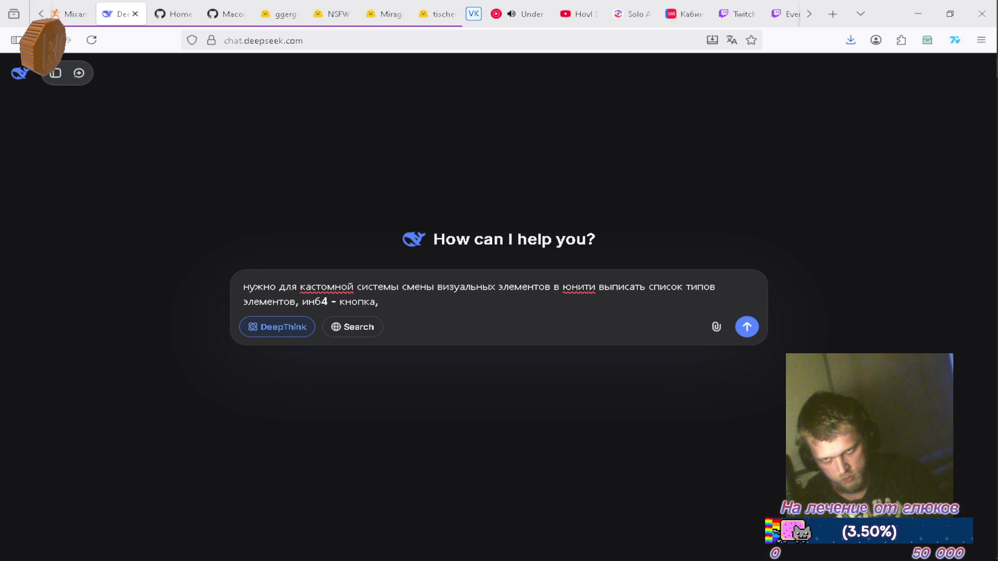
pyautogui.write('панель')
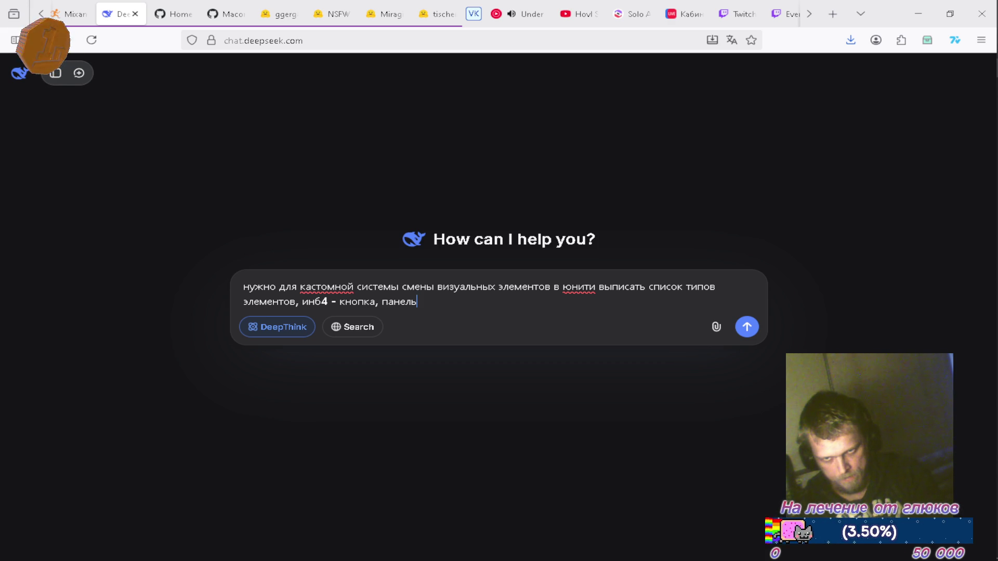
# Step: Erase the whole draft and switch back to the Chat-JP-OP-A1 Unity window
pyautogui.hotkey('ctrl', 'BackSpace')
pyautogui.hotkey('ctrl', 'BackSpace')
pyautogui.hotkey('ctrl', 'BackSpace')
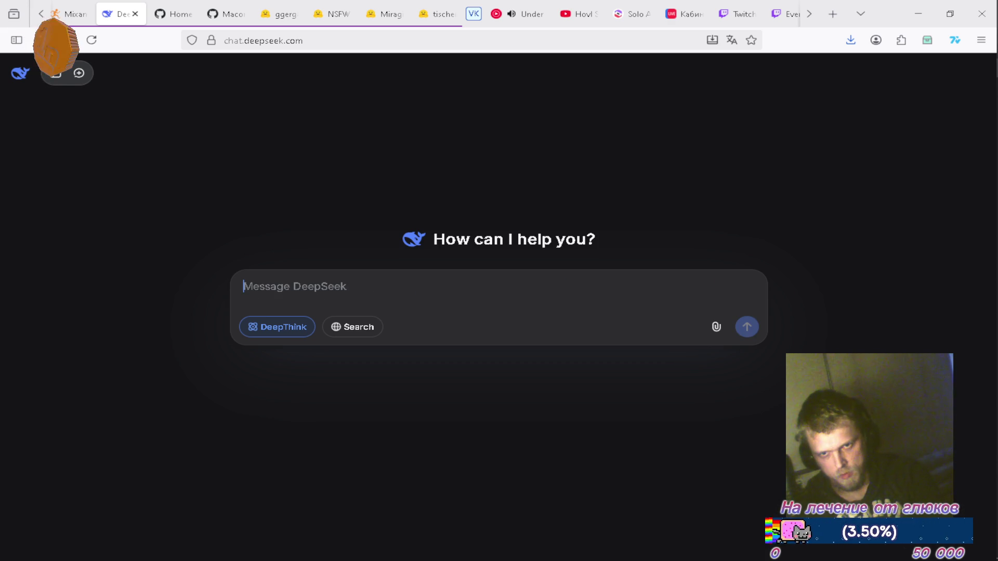
pyautogui.hotkey('alt', 'Tab')
pyautogui.press('Tab')
pyautogui.press('Tab')
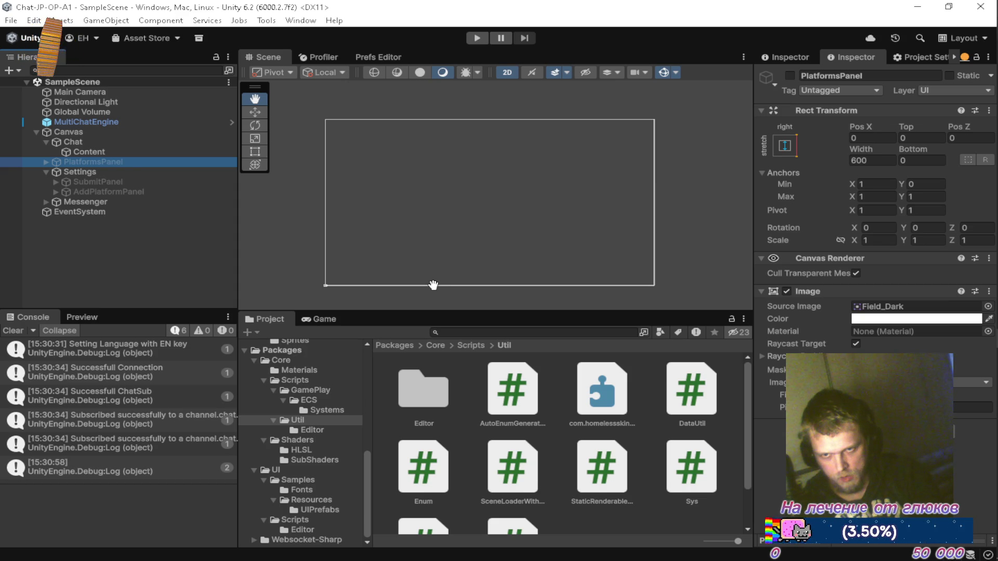
# Step: In the Packages project, create a MonoBehaviour script named Drawable in Packages/UI/Scripts
pyautogui.hotkey('alt', 'Tab')
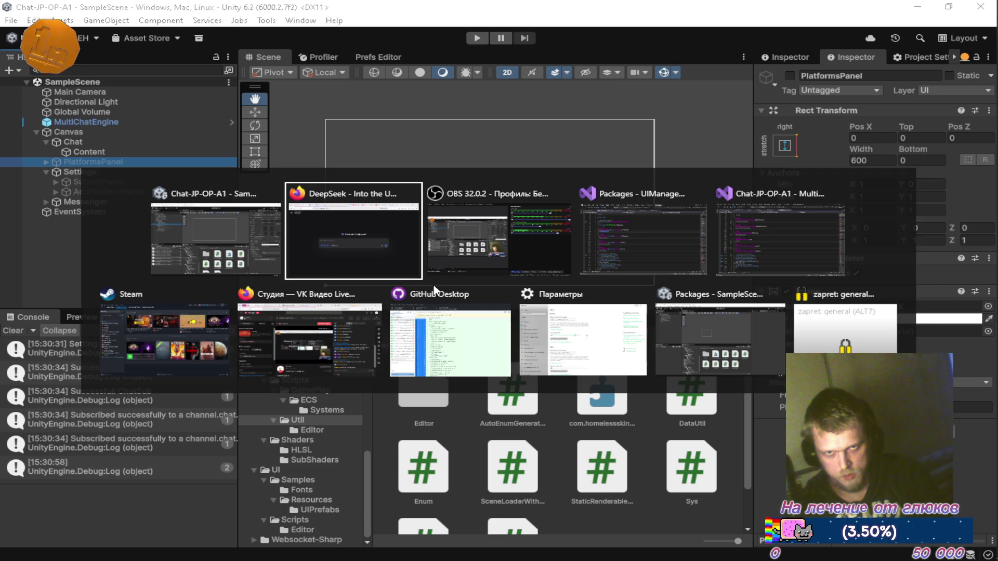
pyautogui.press('Tab')
pyautogui.press('Tab')
pyautogui.press('Tab')
pyautogui.press('Tab')
pyautogui.press('Tab')
pyautogui.press('Tab')
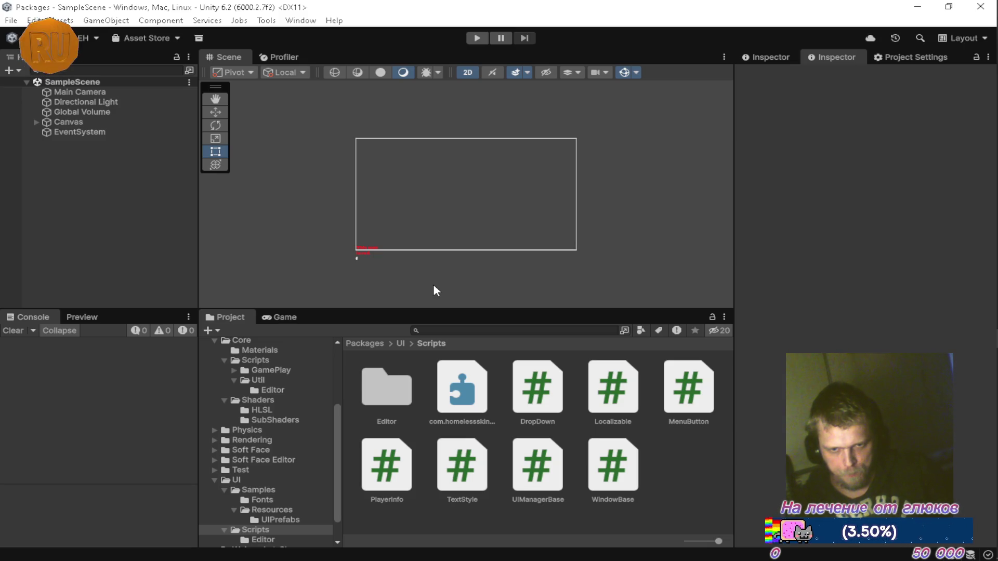
pyautogui.rightClick(679, 475)
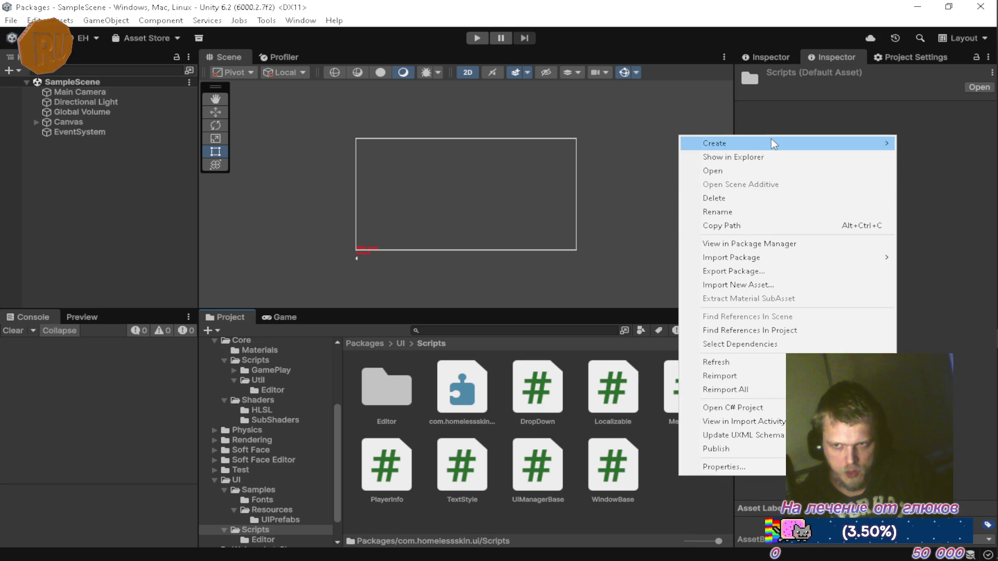
pyautogui.moveTo(771, 139)
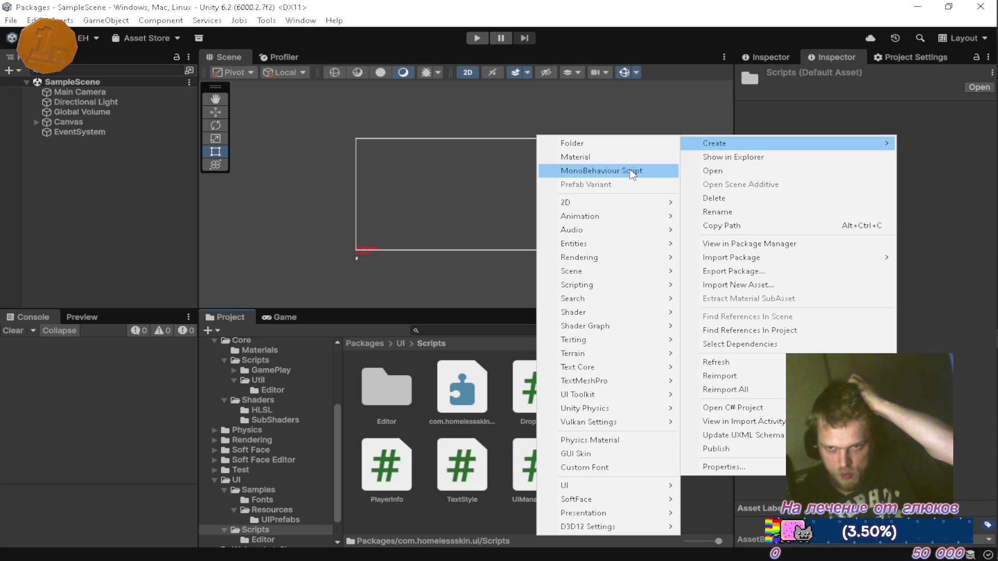
pyautogui.click(632, 172)
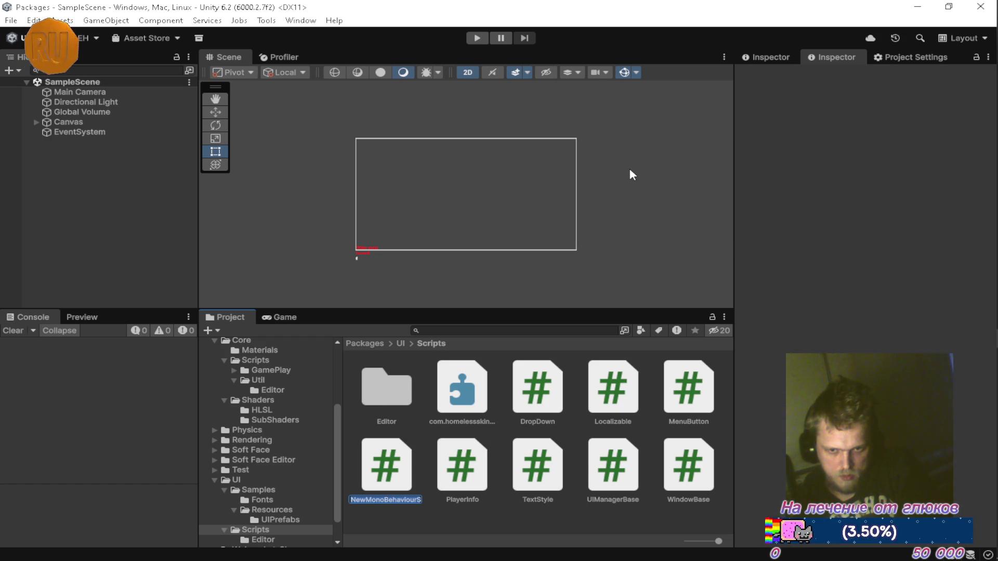
pyautogui.write('E')
pyautogui.press('BackSpace')
pyautogui.write('Drawa')
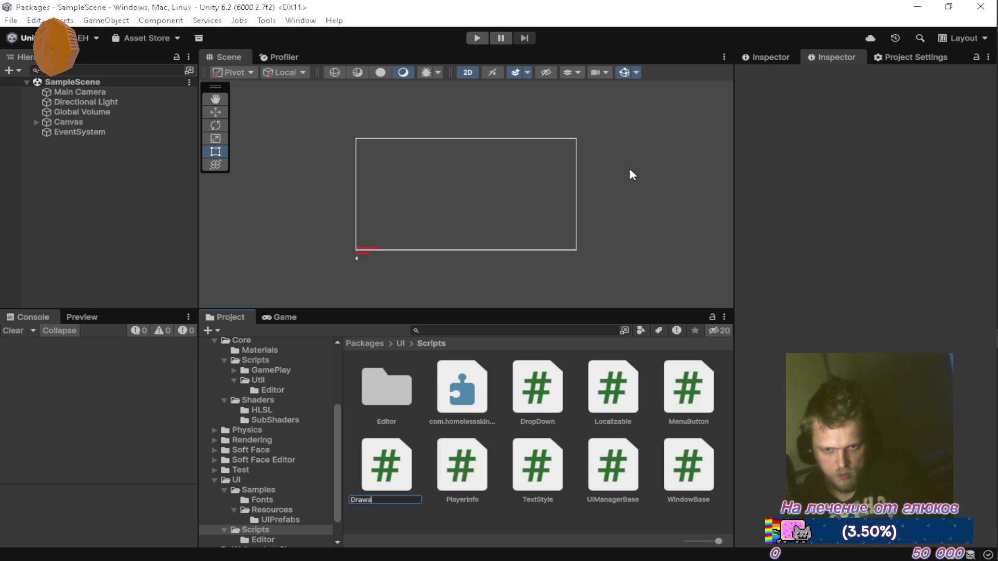
pyautogui.write('ble')
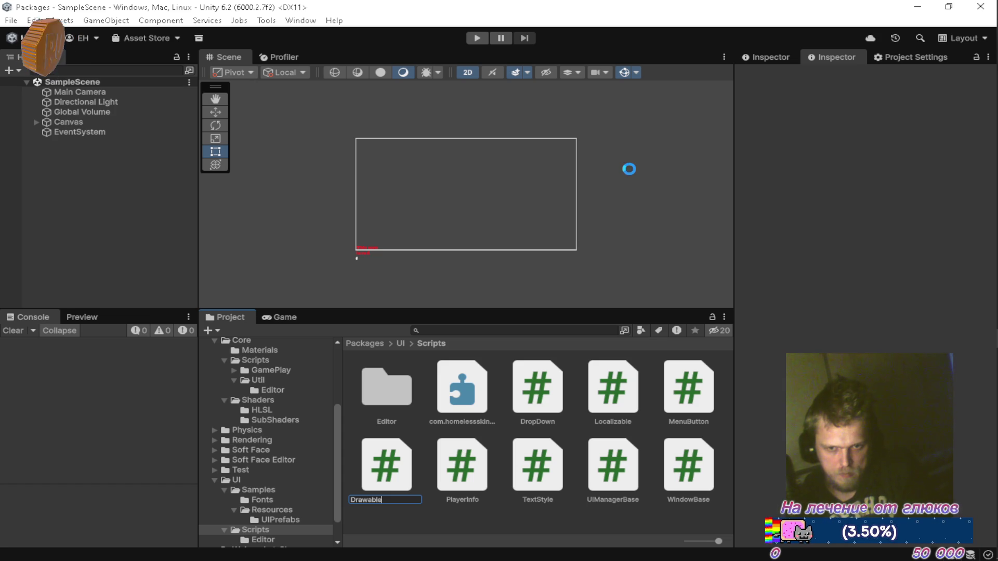
pyautogui.press('Return')
# Step: Delete Drawable's default Start and Update methods and save the script
pyautogui.hotkey('alt', 'Tab')
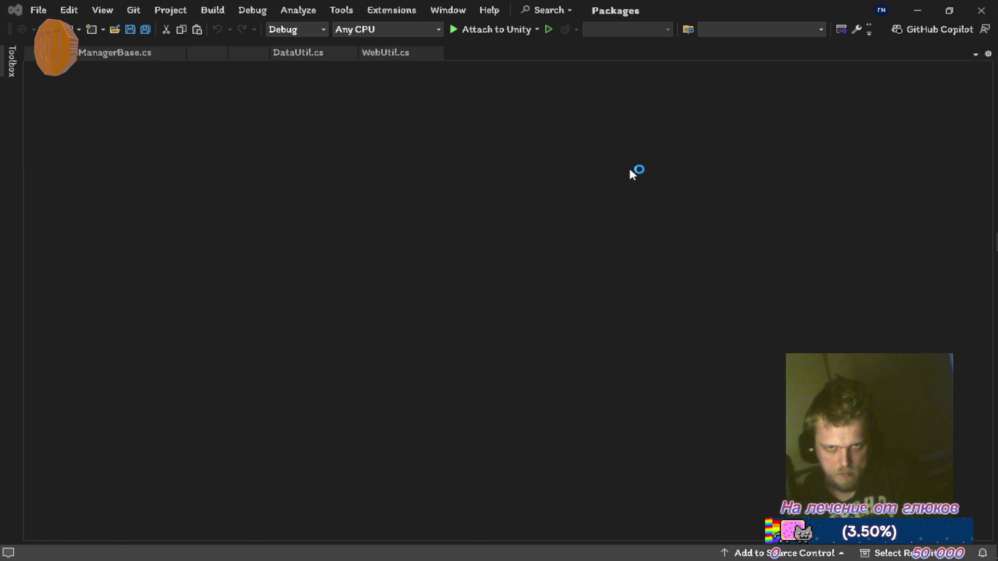
pyautogui.hotkey('alt', 'Tab')
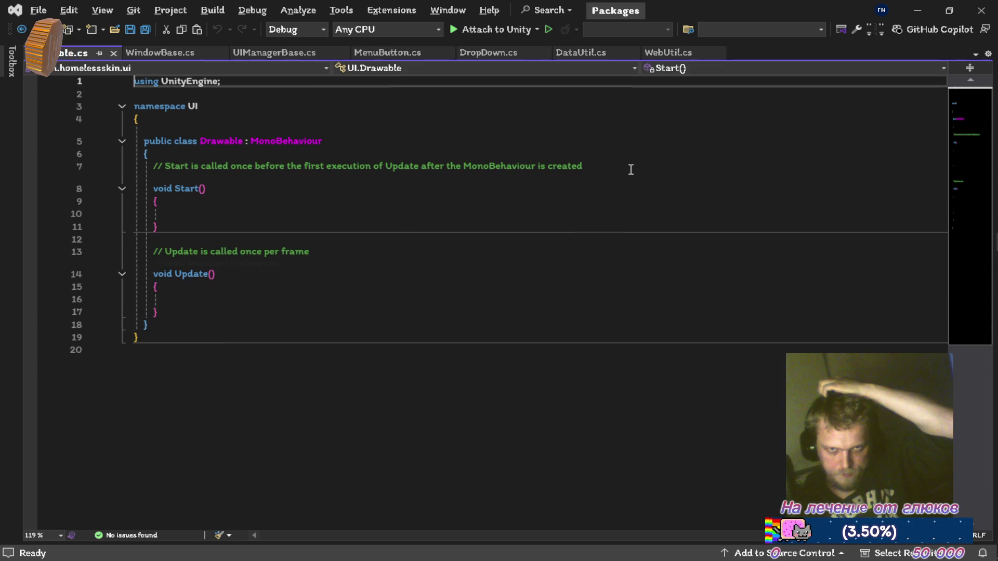
pyautogui.press('Down')
pyautogui.press('Down')
pyautogui.press('Down')
pyautogui.press('BackSpace')
pyautogui.press('Up')
pyautogui.press('Up')
pyautogui.press('Up')
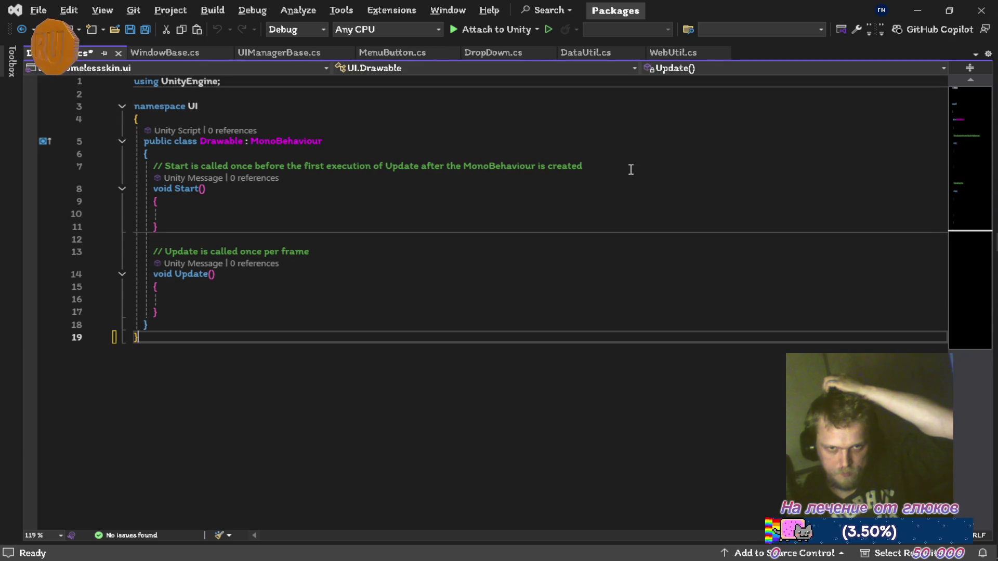
pyautogui.press('Down')
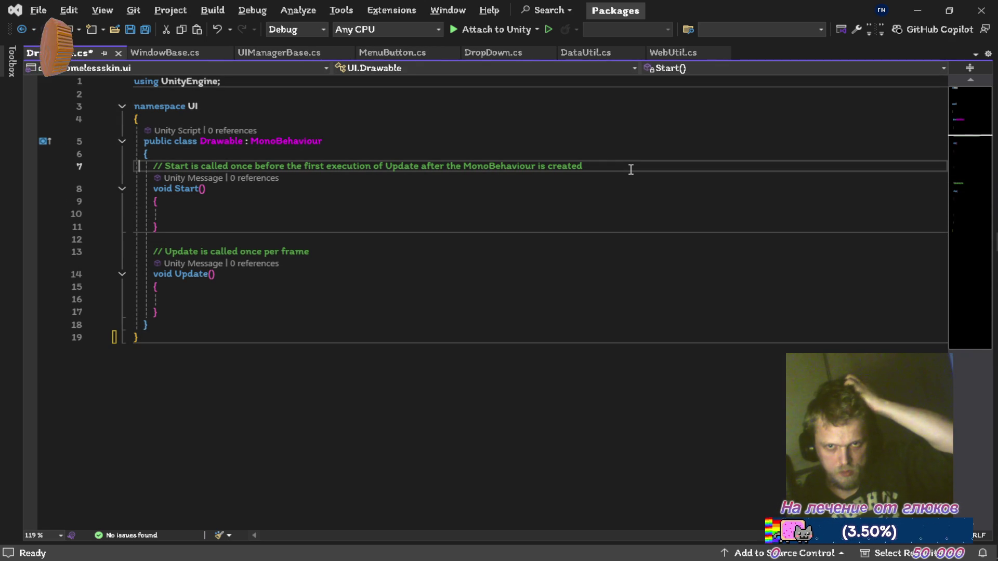
pyautogui.hotkey('ctrl', 'shift', 'l')
pyautogui.hotkey('ctrl', 'shift', 'l')
pyautogui.hotkey('ctrl', 'shift', 'l')
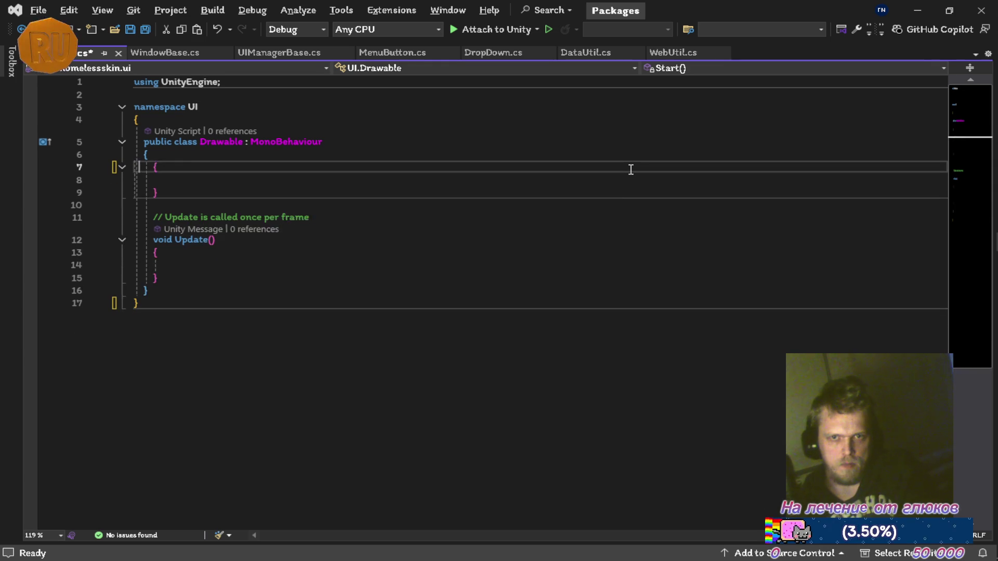
pyautogui.press('Delete')
pyautogui.hotkey('ctrl', 's')
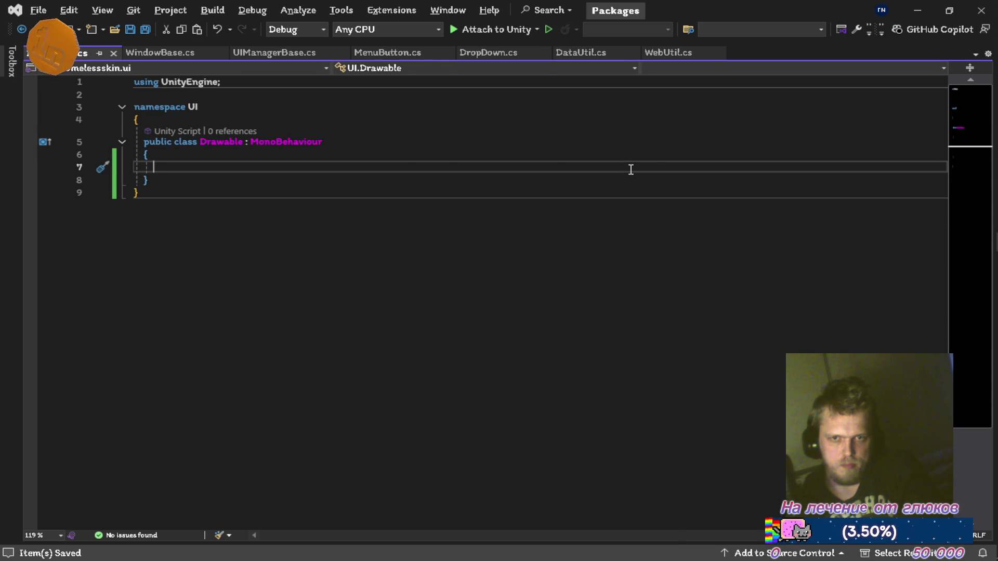
# Step: Add [RequireComponent(typeof(Image))] above the Drawable class, importing UnityEngine.UI
pyautogui.press('Up')
pyautogui.press('Up')
pyautogui.press('Up')
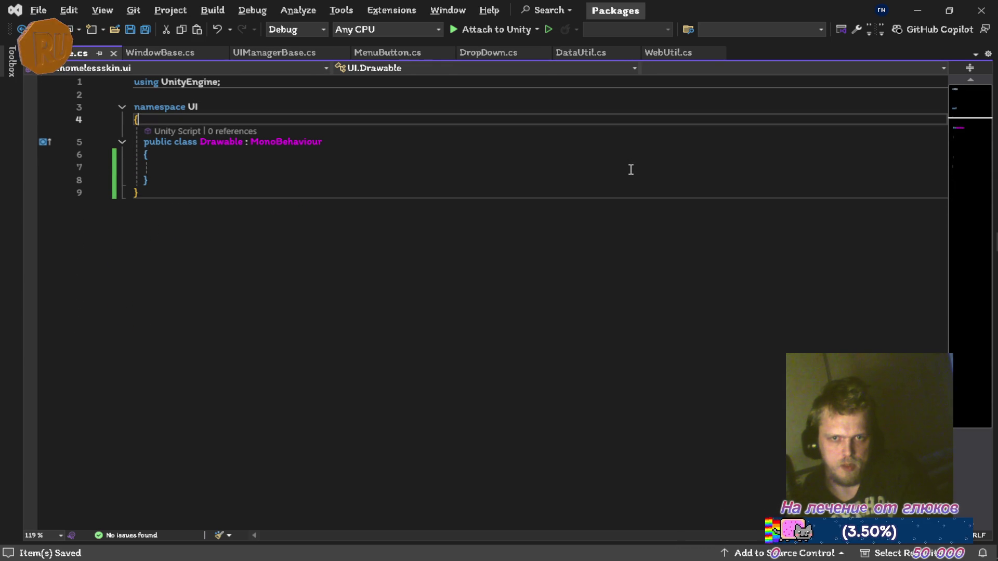
pyautogui.press('Return')
pyautogui.write('[require')
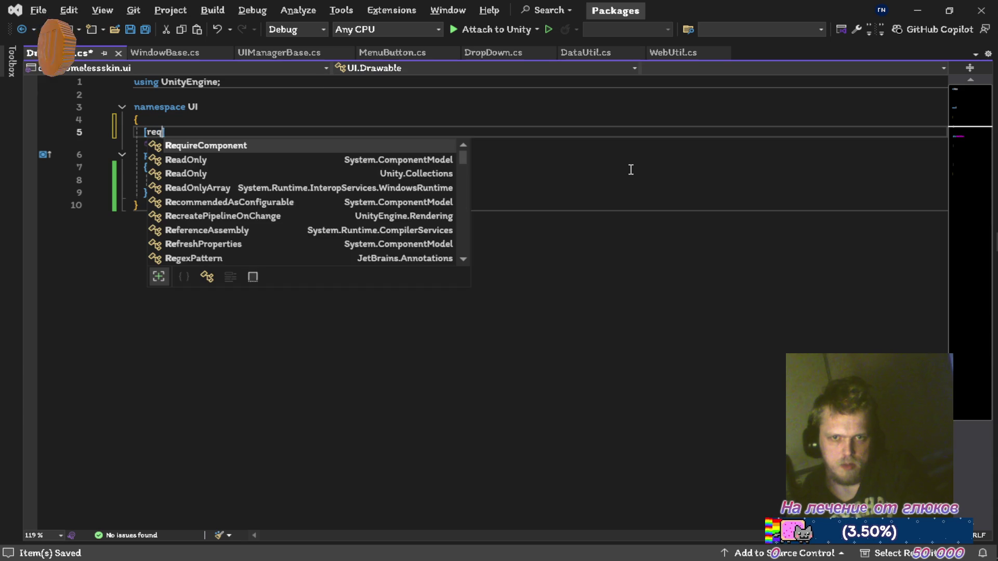
pyautogui.press('Tab')
pyautogui.write('(typeof(')
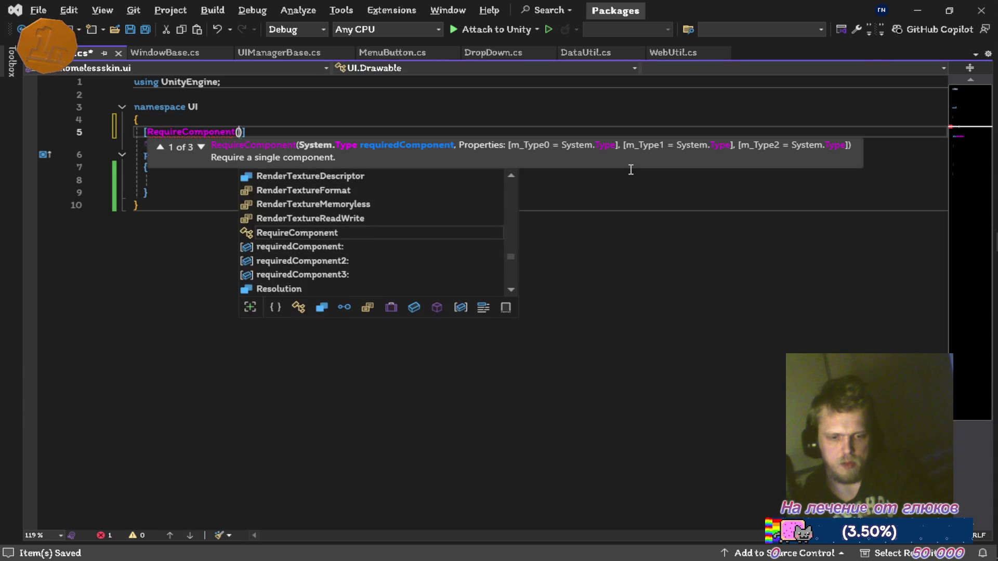
pyautogui.write('(')
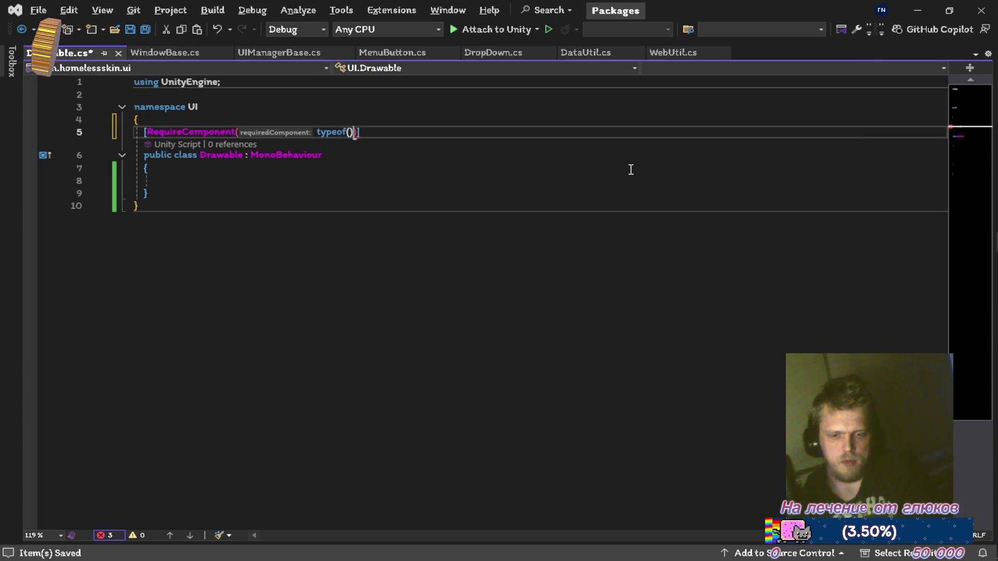
pyautogui.write('image')
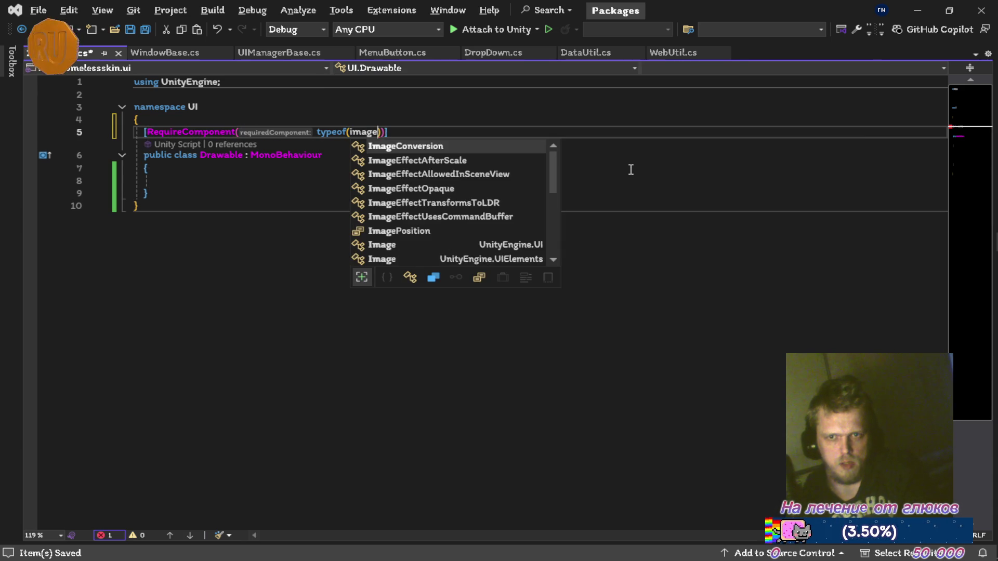
pyautogui.press('Up')
pyautogui.press('Up')
pyautogui.press('Tab')
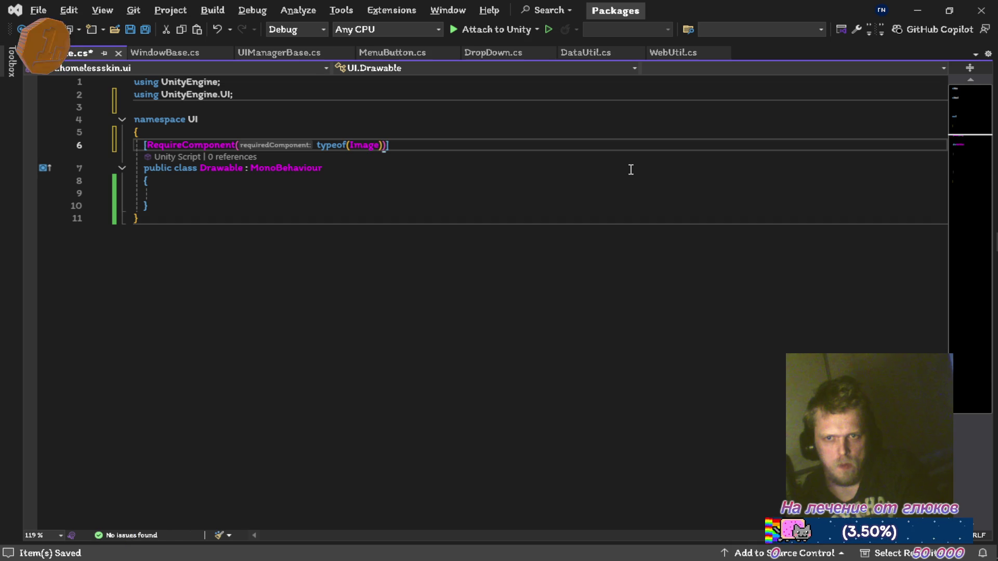
# Step: Add a [SerializeField] Image Image field to Drawable and save
pyautogui.press('Down')
pyautogui.press('Down')
pyautogui.press('Down')
pyautogui.write('[ser')
pyautogui.press('Tab')
pyautogui.write('] ima')
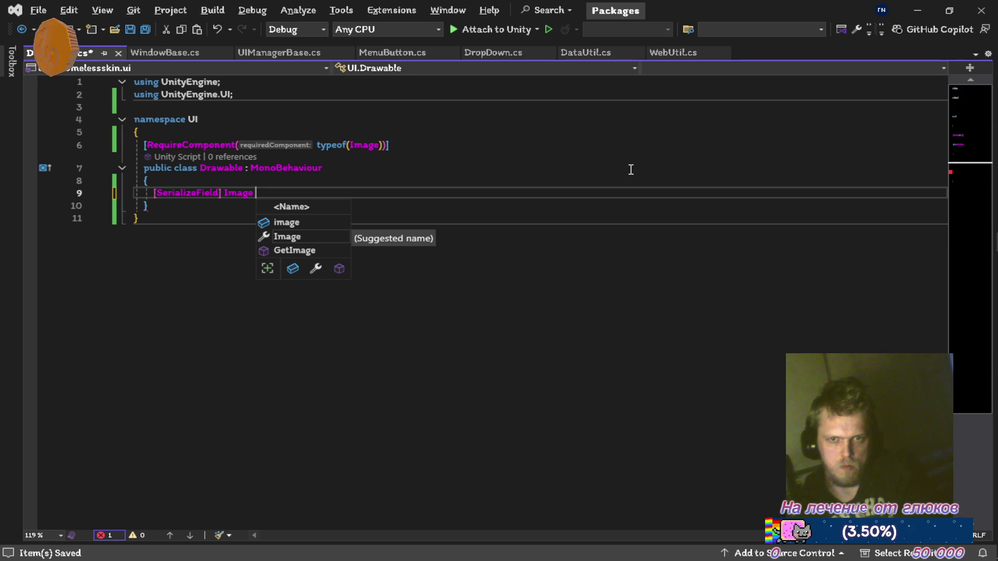
pyautogui.write('Image;')
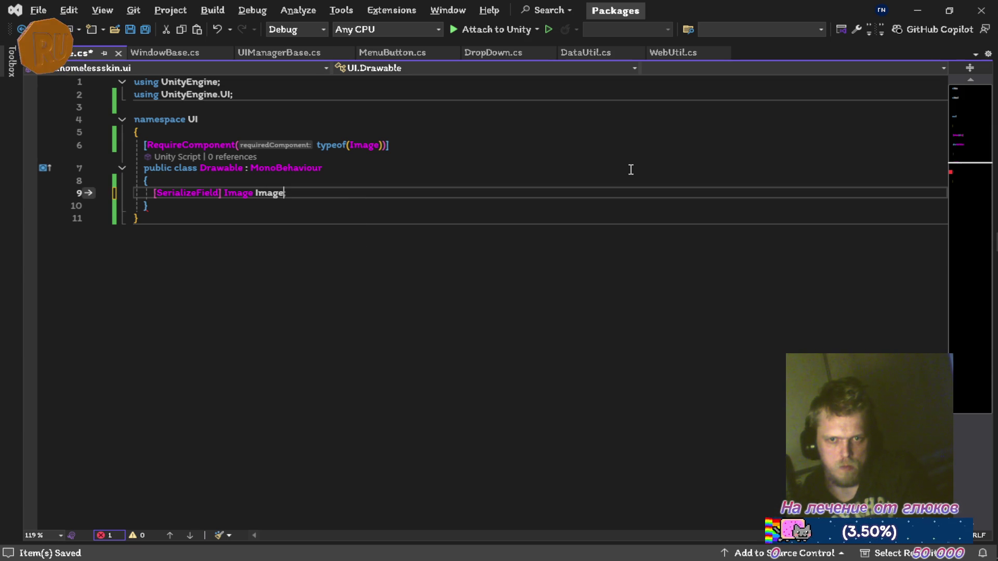
pyautogui.hotkey('ctrl', 's')
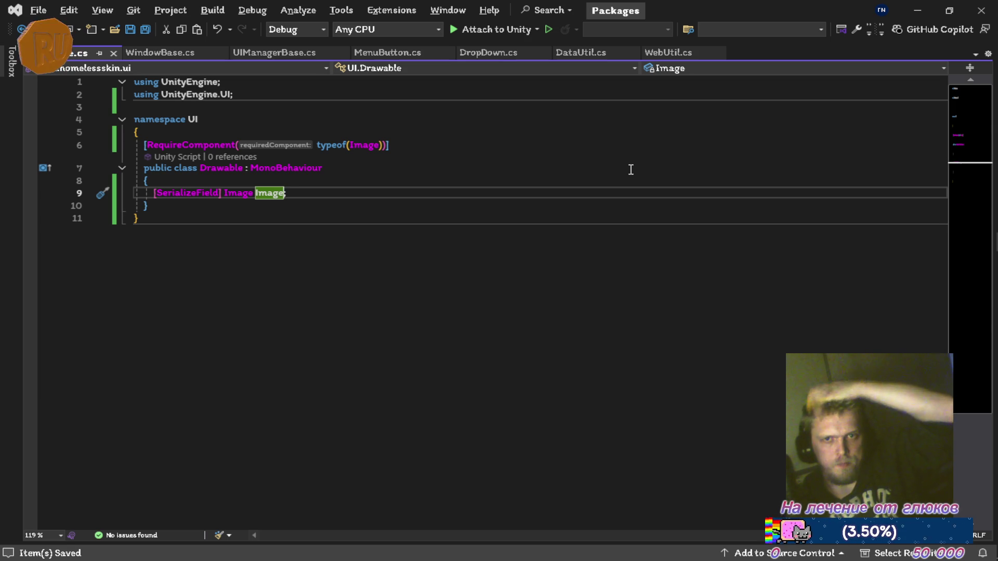
pyautogui.press('Return')
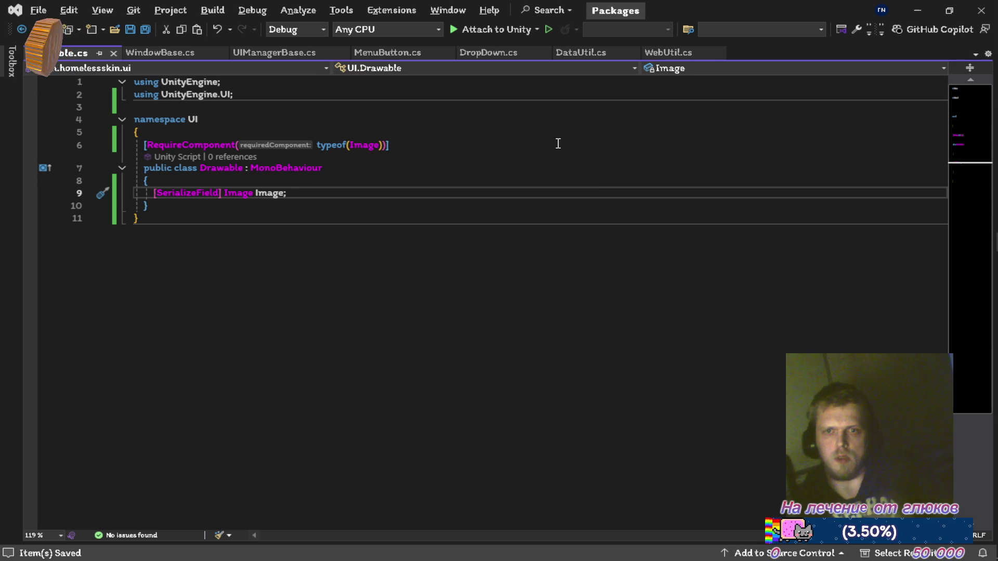
pyautogui.click(281, 54)
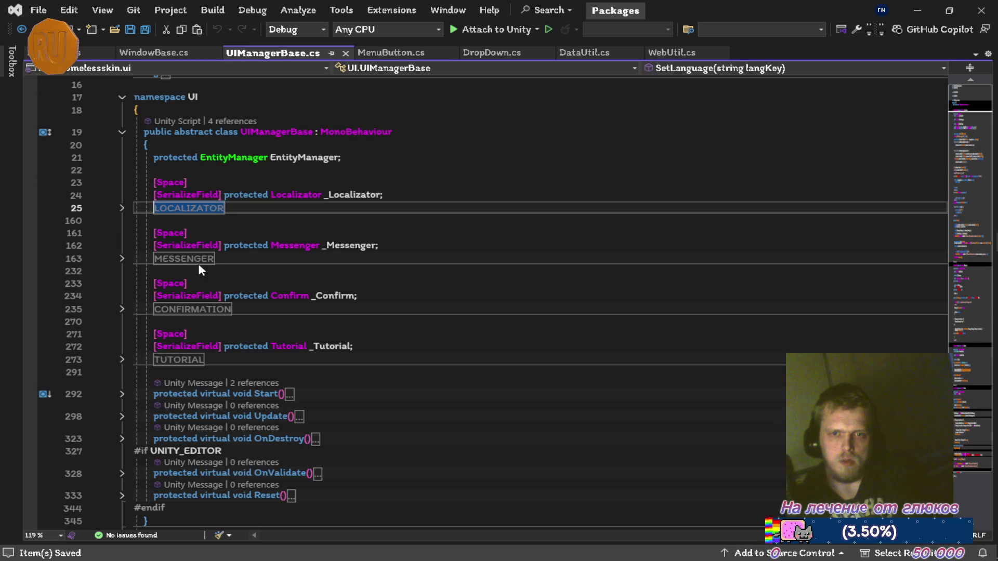
# Step: Expand the LOCALIZATOR region and jump to the ElementKey enum definition from GetStyle
pyautogui.click(123, 209)
pyautogui.scroll(-6, 228, 317)
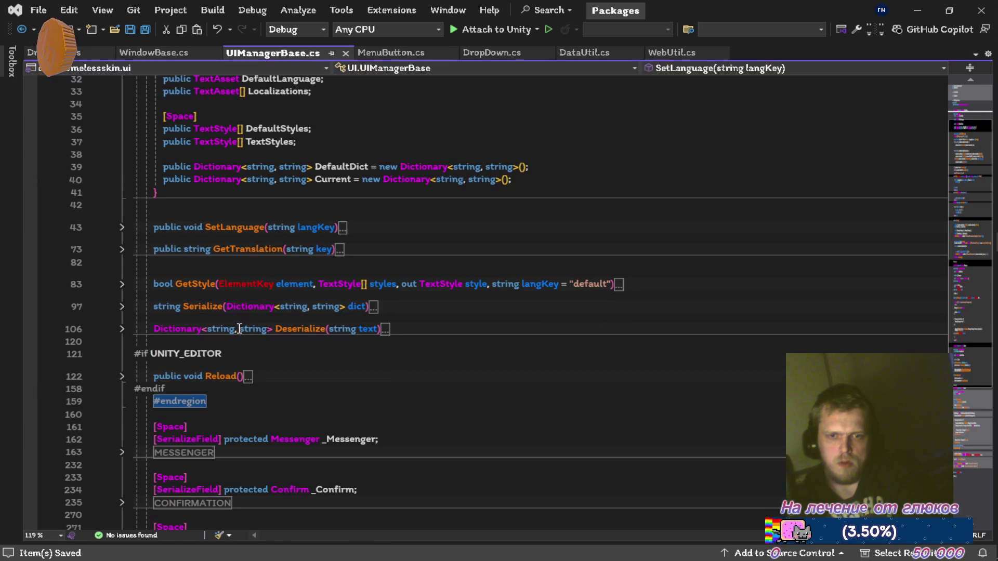
pyautogui.click(250, 280)
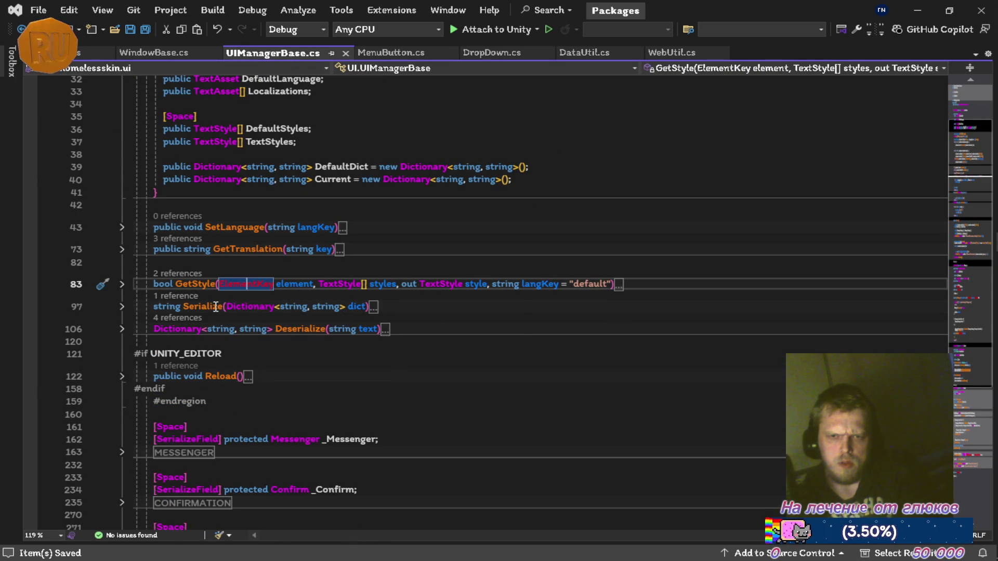
pyautogui.press('F12')
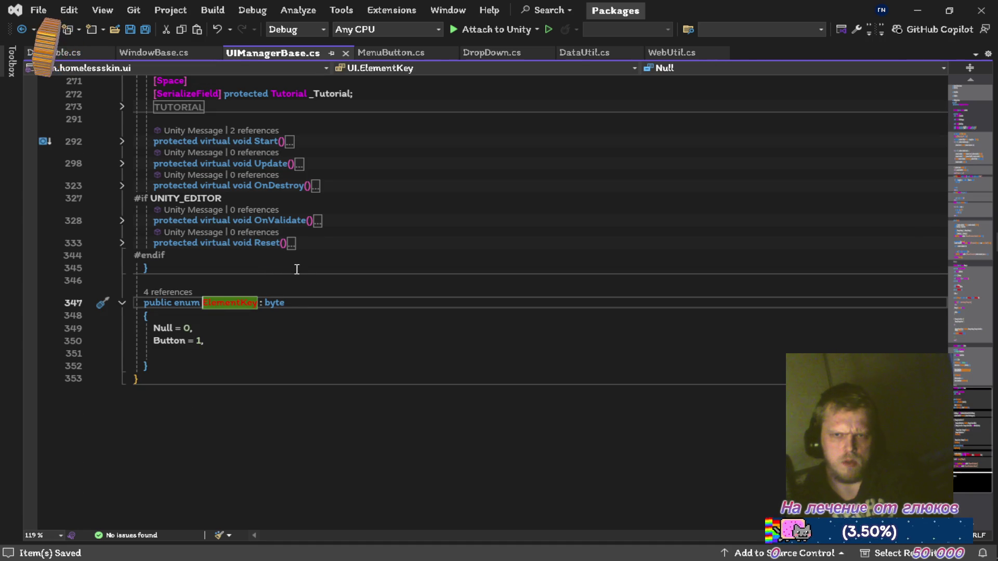
# Step: Scroll back up to the Localizator class and its Localizables field
pyautogui.scroll(5, 207, 286)
pyautogui.scroll(-5, 206, 289)
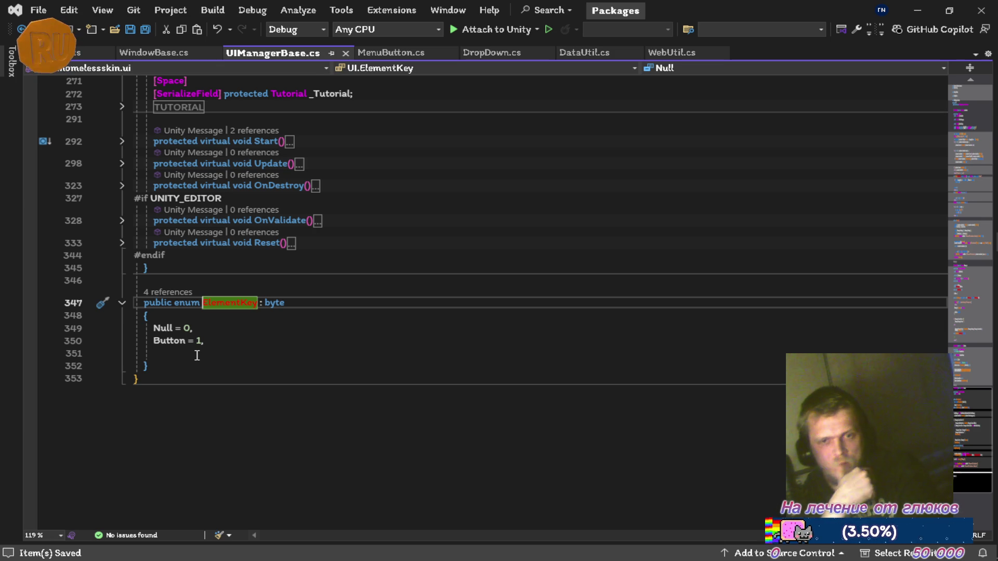
pyautogui.scroll(4, 237, 288)
pyautogui.scroll(4, 223, 247)
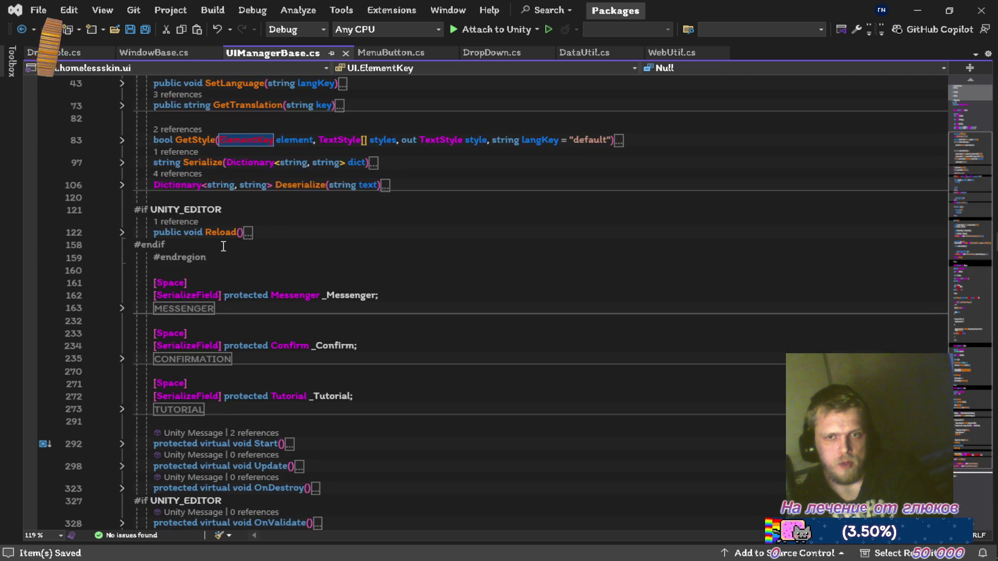
pyautogui.scroll(5, 239, 244)
pyautogui.scroll(4, 300, 263)
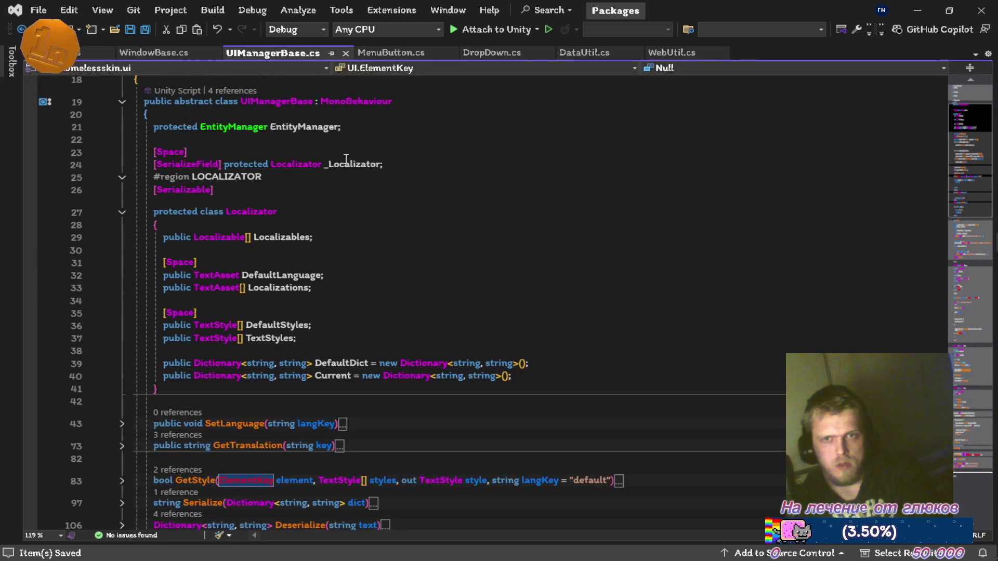
pyautogui.scroll(-2, 288, 335)
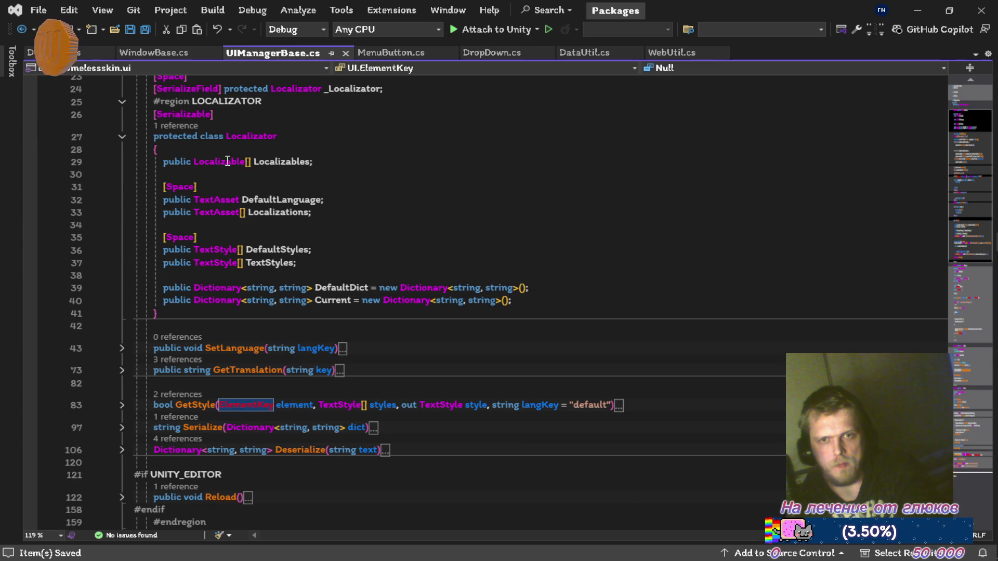
pyautogui.click(222, 163)
# Step: Copy Localizable's ElementKey Element field into Drawable and rename Drawable's Image field to Value
pyautogui.press('F12')
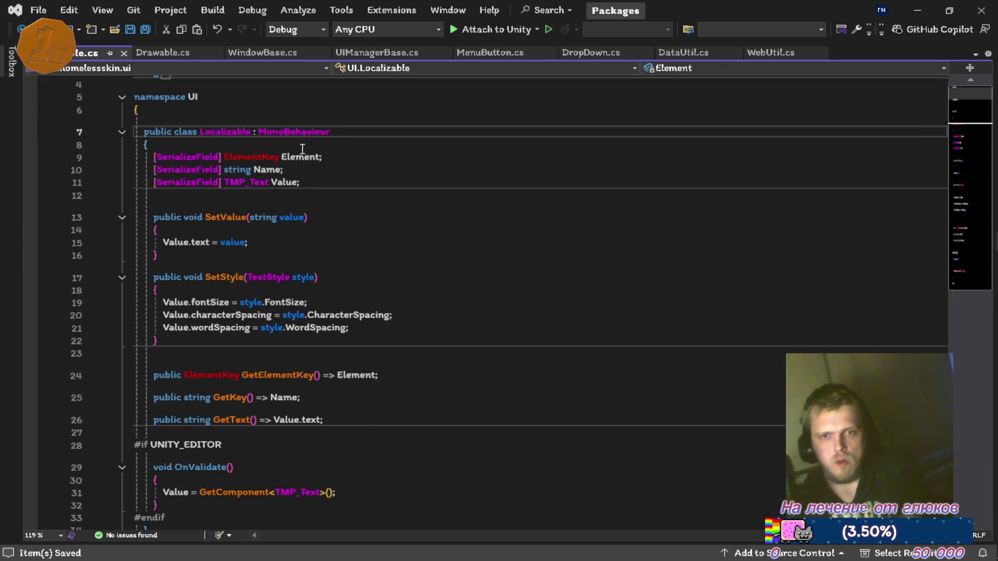
pyautogui.click(370, 159)
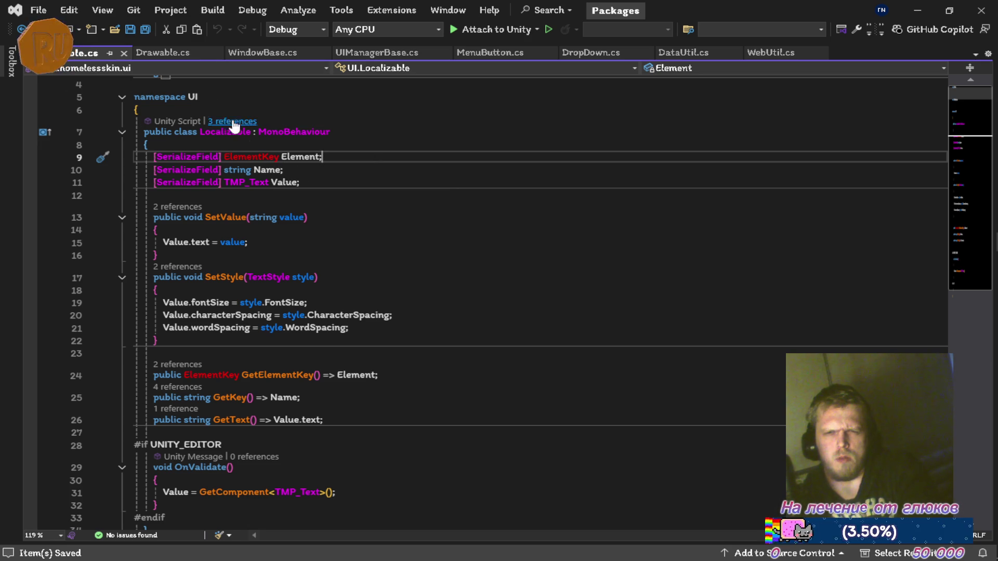
pyautogui.click(164, 55)
pyautogui.write('[SerializeField] ElementKey Element;')
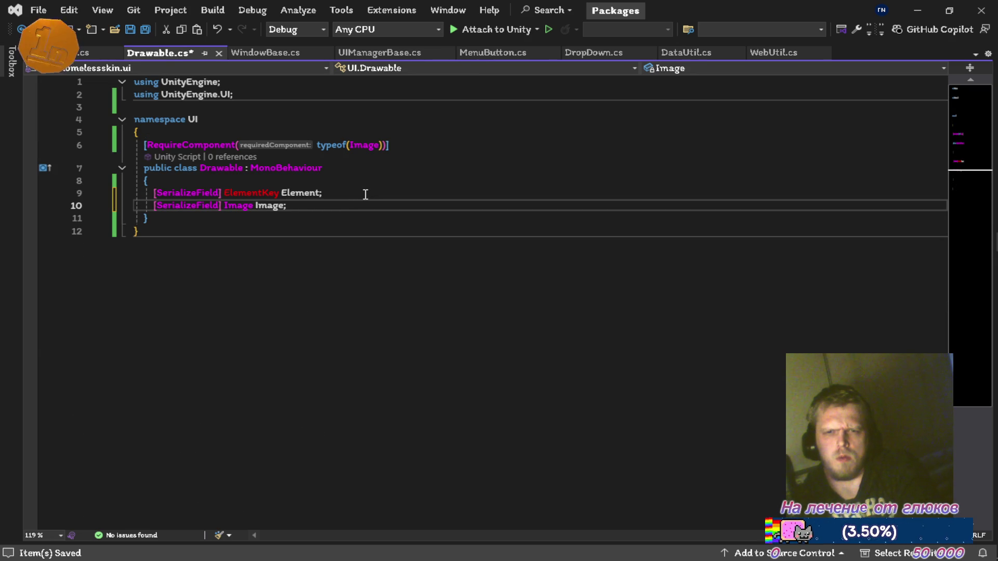
pyautogui.doubleClick(271, 207)
pyautogui.write('Value')
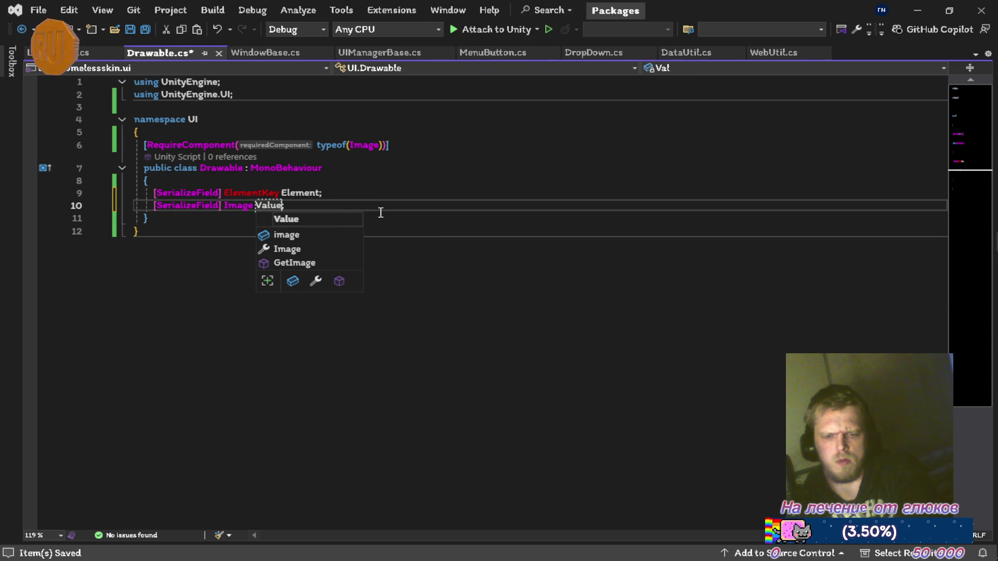
pyautogui.press('Escape')
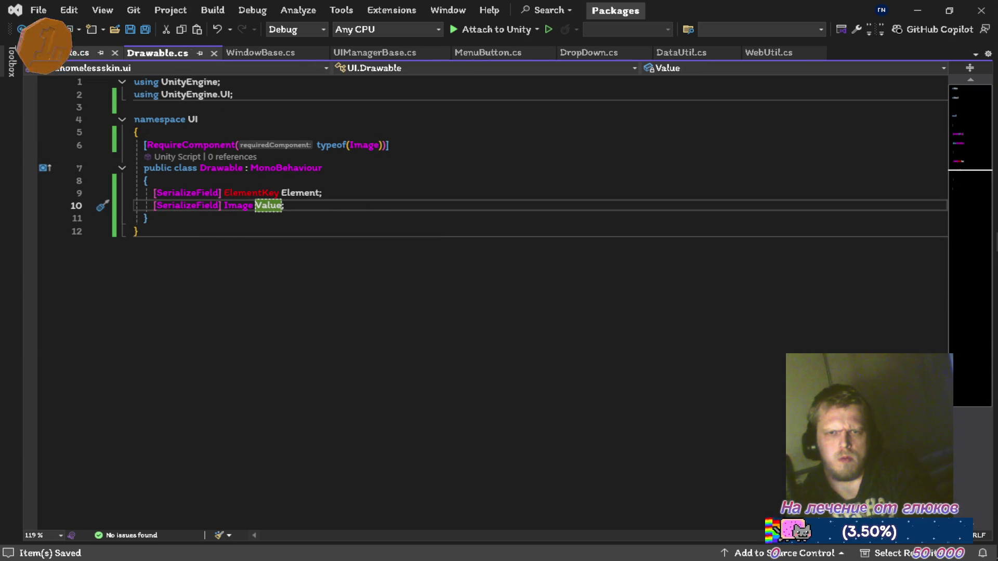
pyautogui.click(60, 53)
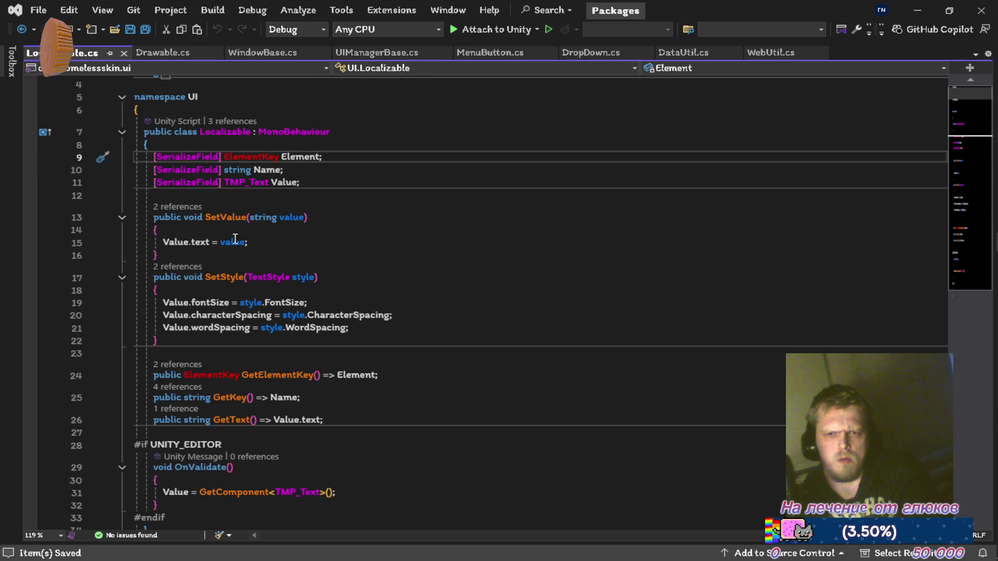
# Step: Rewrite Localizable's SetValue as a one-line expression body setting Value.text, and save
pyautogui.click(273, 233)
pyautogui.click(351, 222)
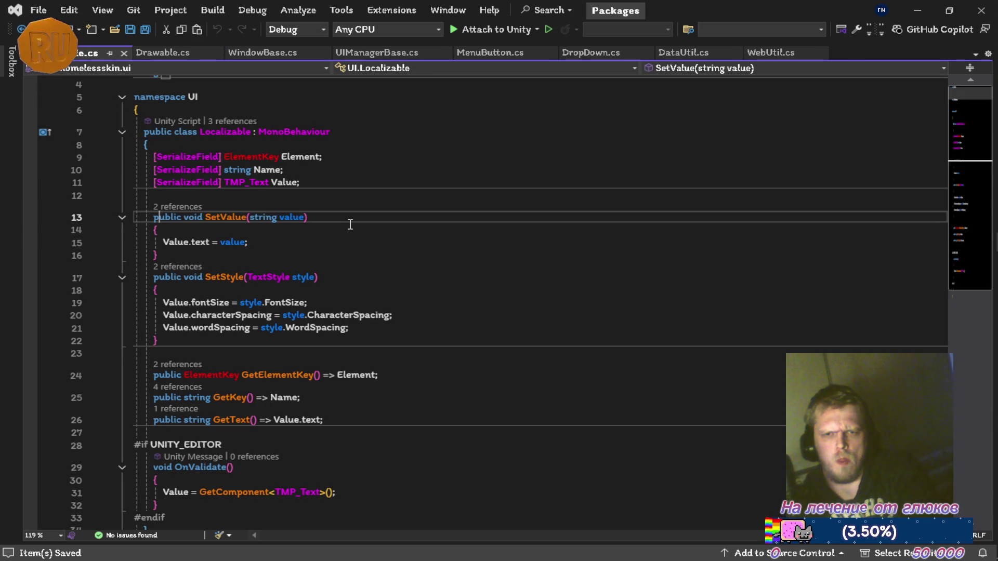
pyautogui.write('=>')
pyautogui.press('Delete')
pyautogui.press('Delete')
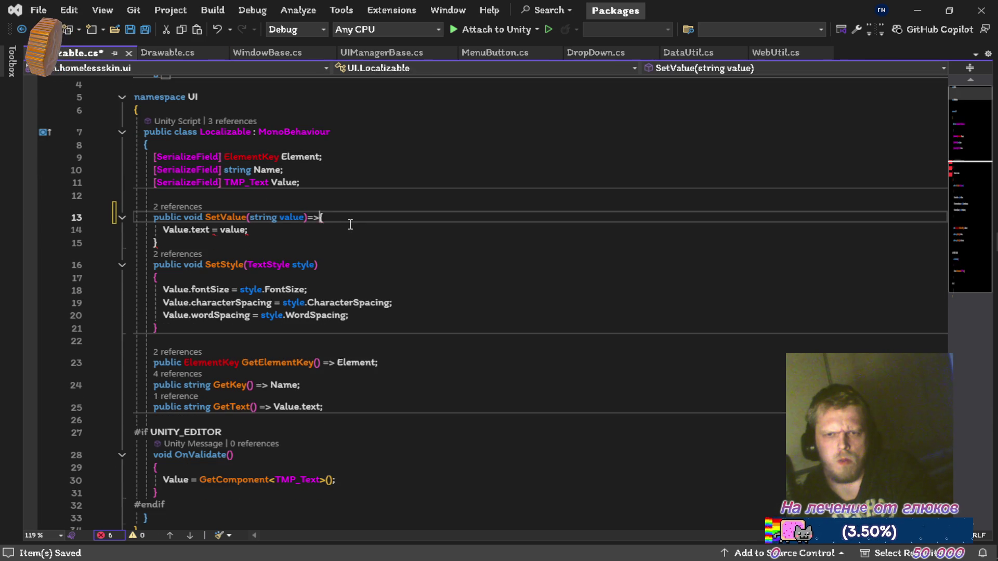
pyautogui.press('Delete')
pyautogui.press('Delete')
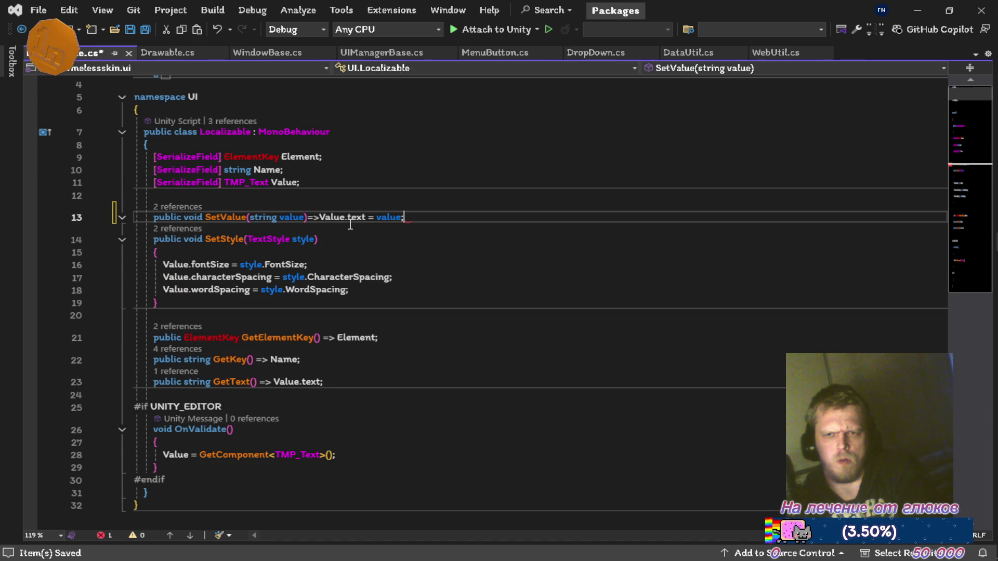
pyautogui.hotkey('ctrl', 's')
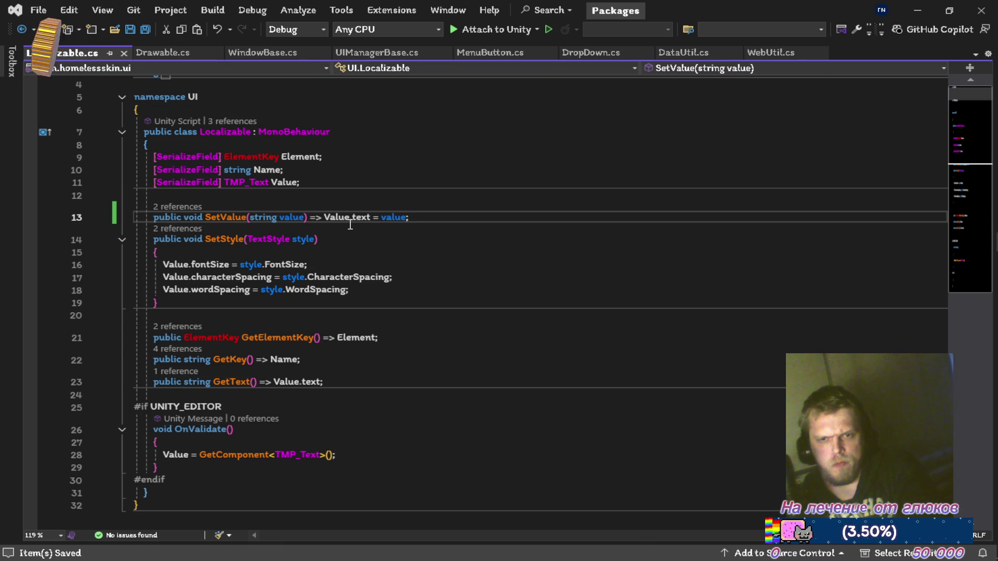
# Step: List SetValue's callers, both in UIManagerBase.cs at lines 63 and 65
pyautogui.press('Down')
pyautogui.press('Down')
pyautogui.press('Down')
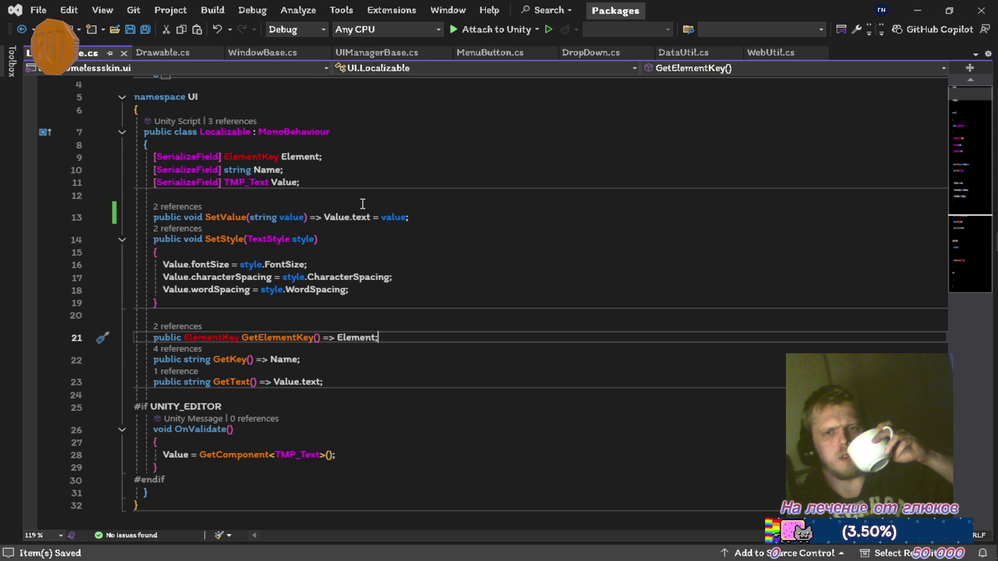
pyautogui.moveTo(269, 172)
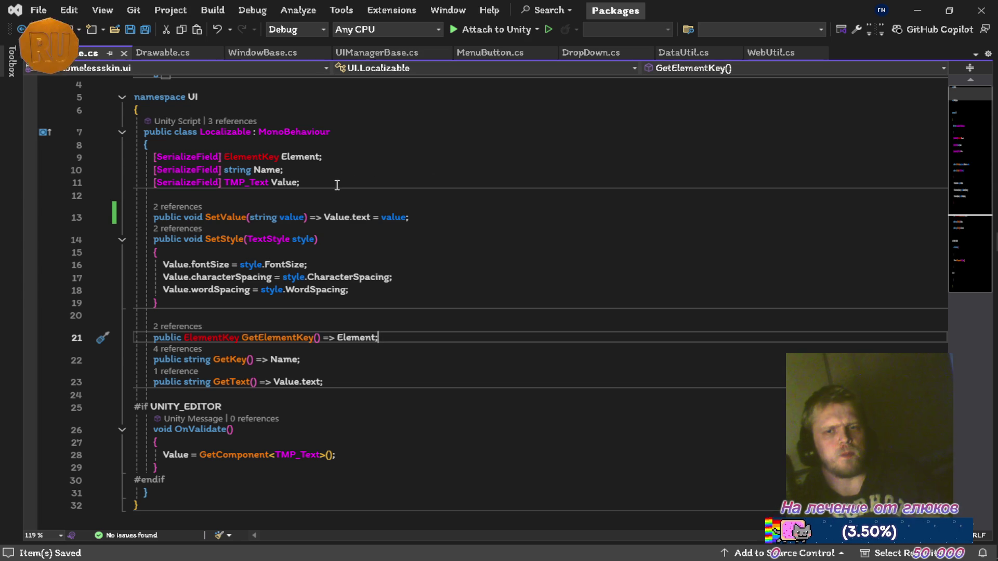
pyautogui.click(192, 206)
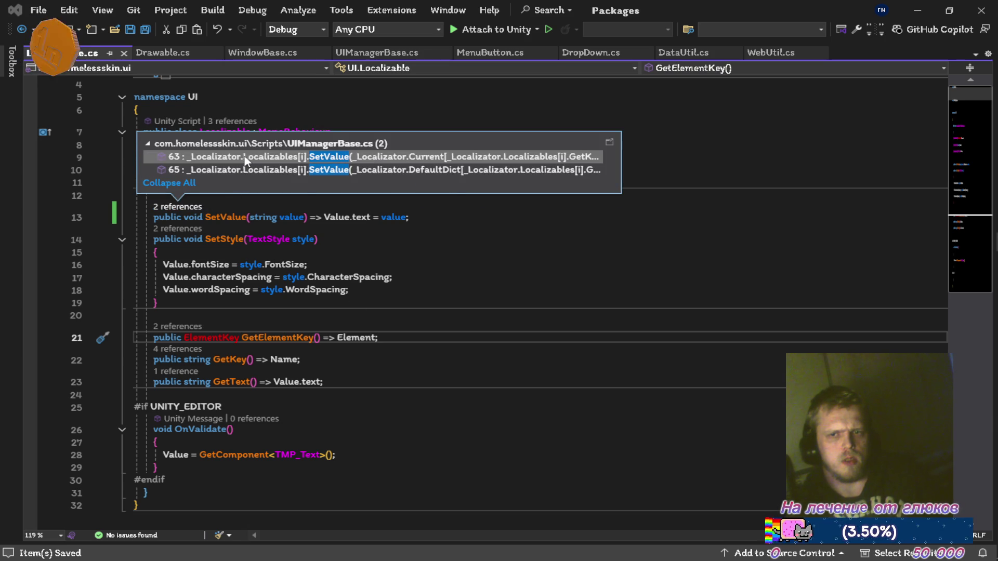
pyautogui.doubleClick(244, 159)
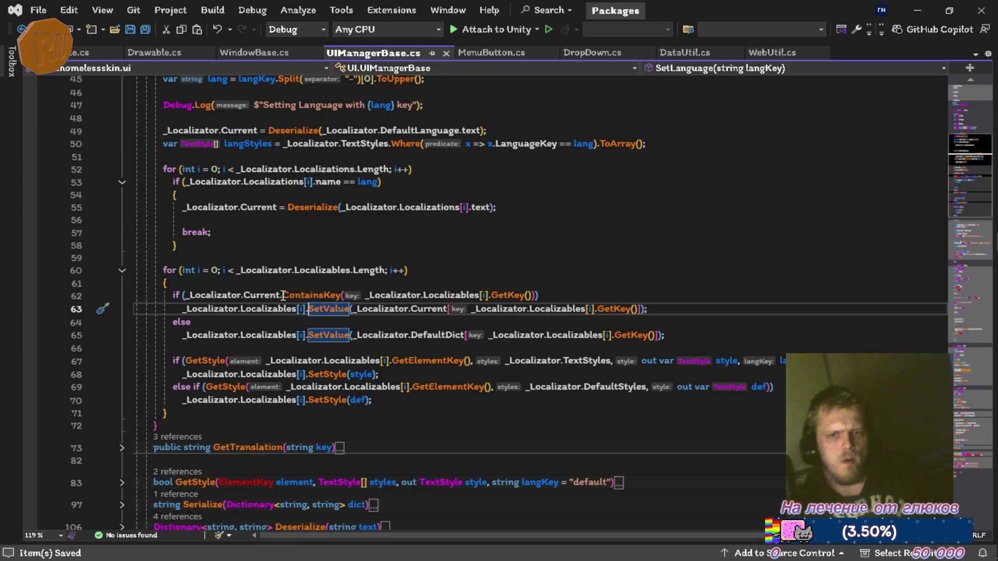
pyautogui.moveTo(304, 296)
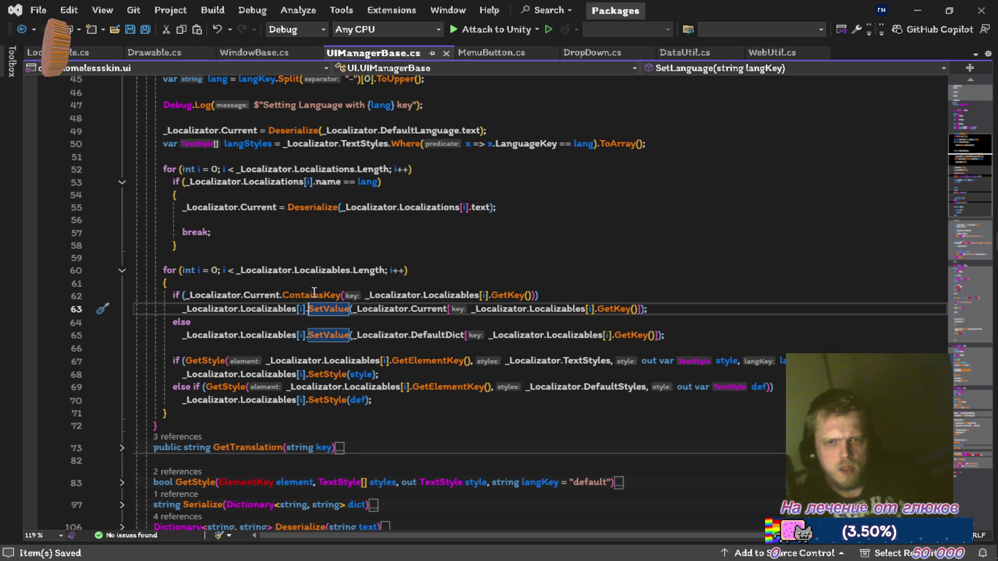
pyautogui.moveTo(441, 290)
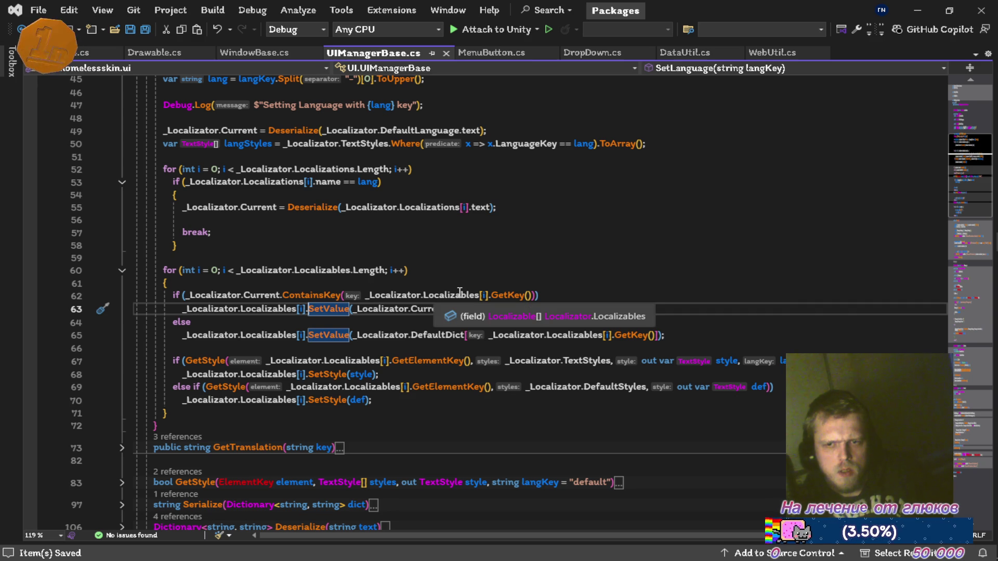
pyautogui.moveTo(499, 295)
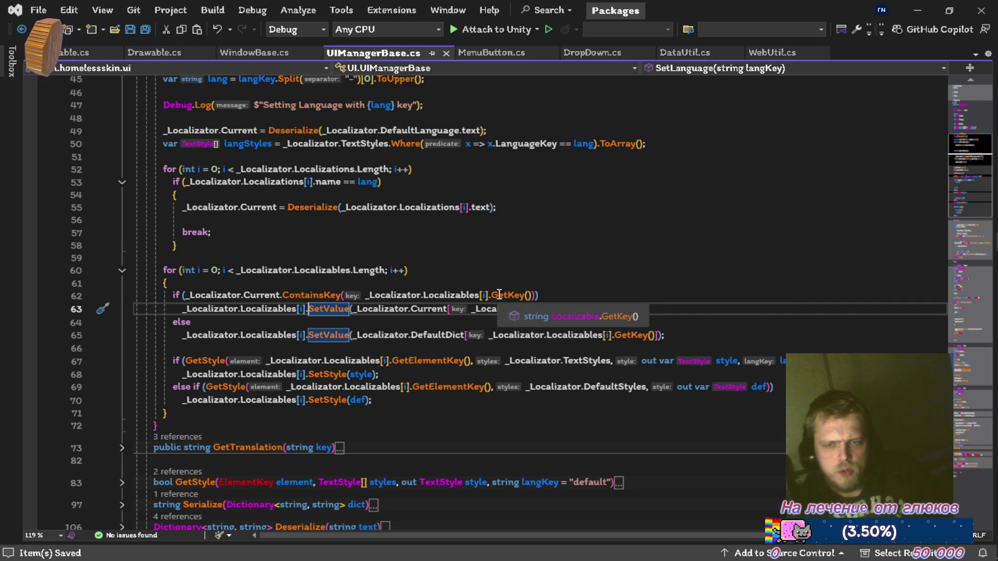
pyautogui.hotkey('ctrl', '-')
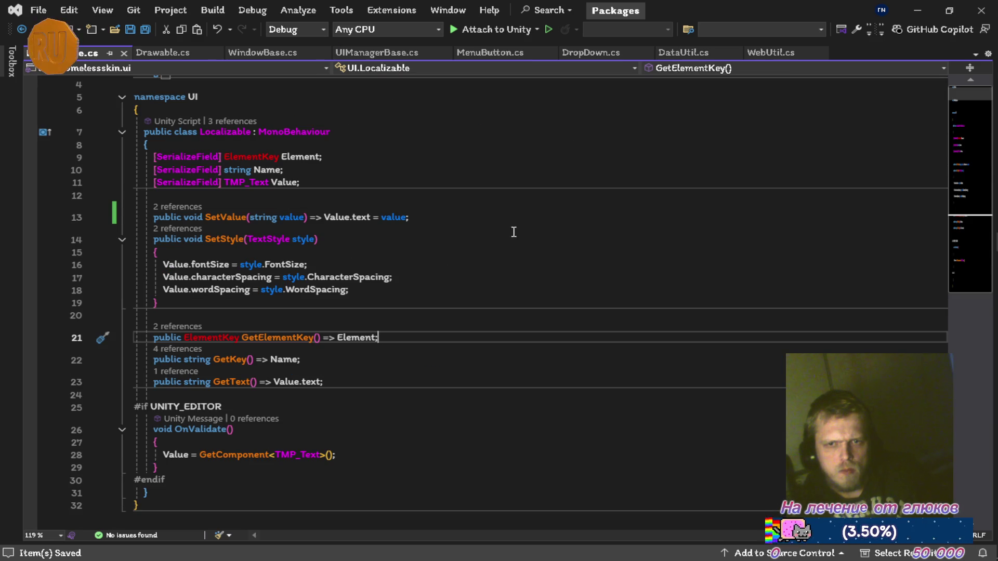
pyautogui.moveTo(289, 356)
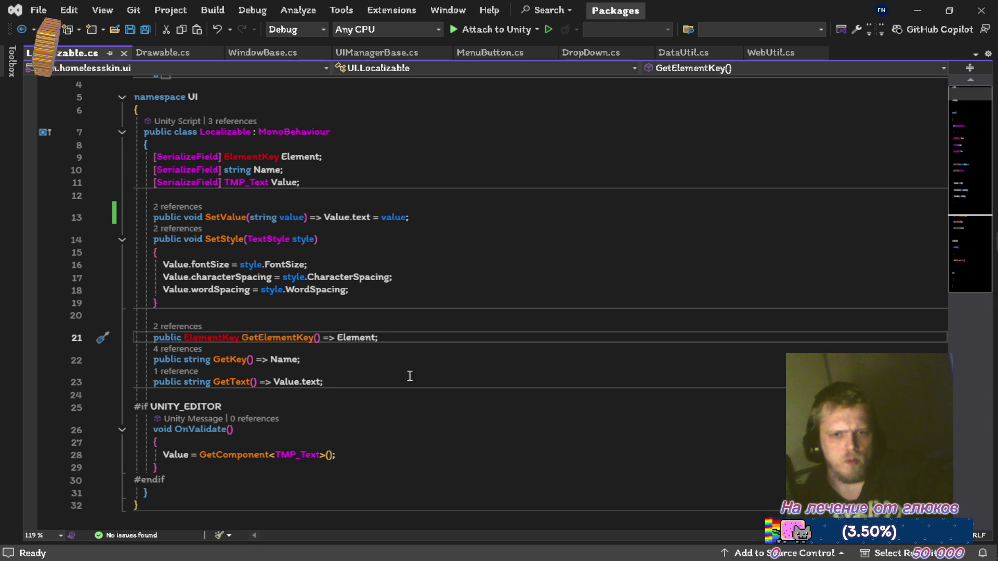
pyautogui.click(283, 353)
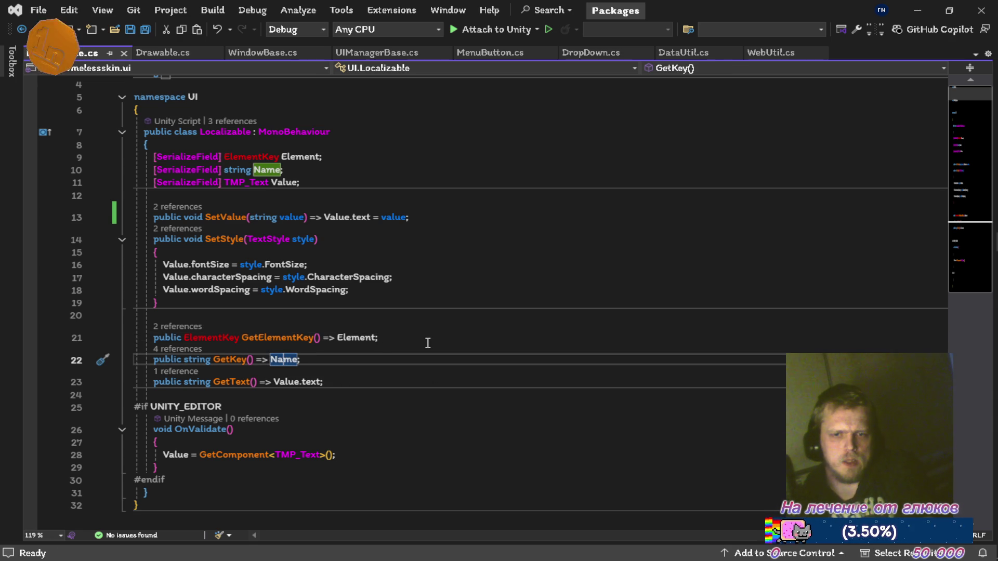
# Step: Delete the string Name field line from Localizable and save the file
pyautogui.press('Up')
pyautogui.press('Down')
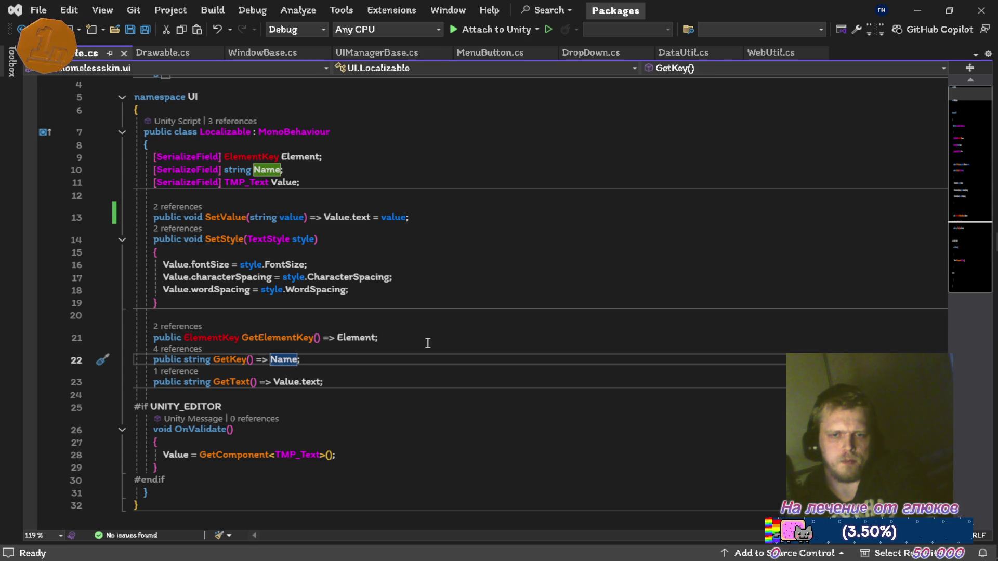
pyautogui.hotkey('ctrl', 'r')
pyautogui.hotkey('ctrl', 'r')
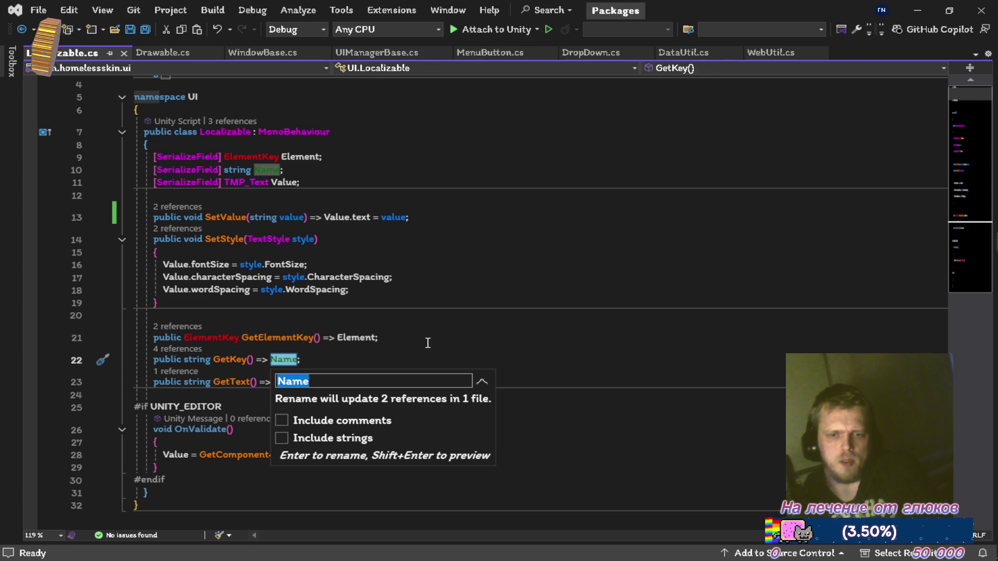
pyautogui.write('Key')
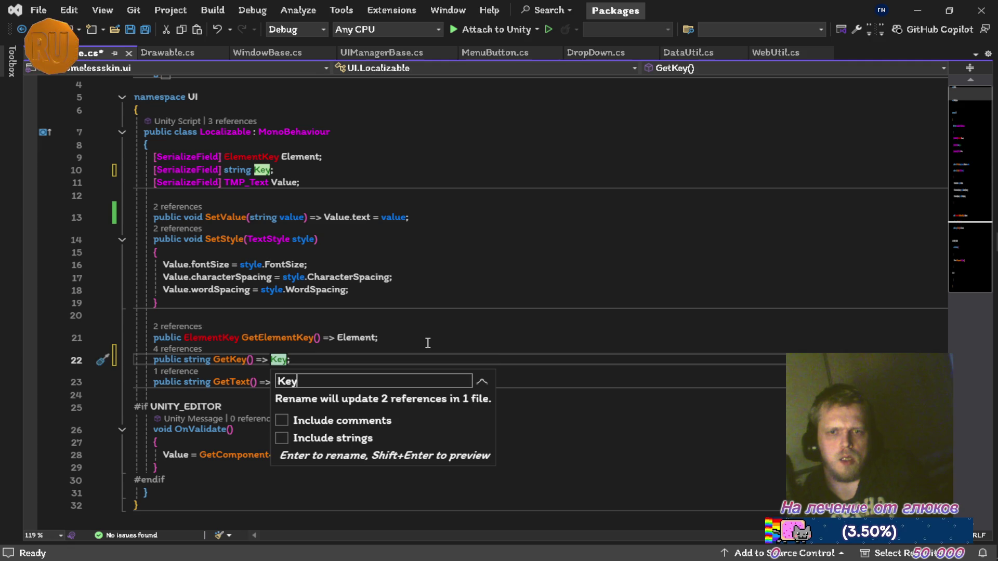
pyautogui.press('Escape')
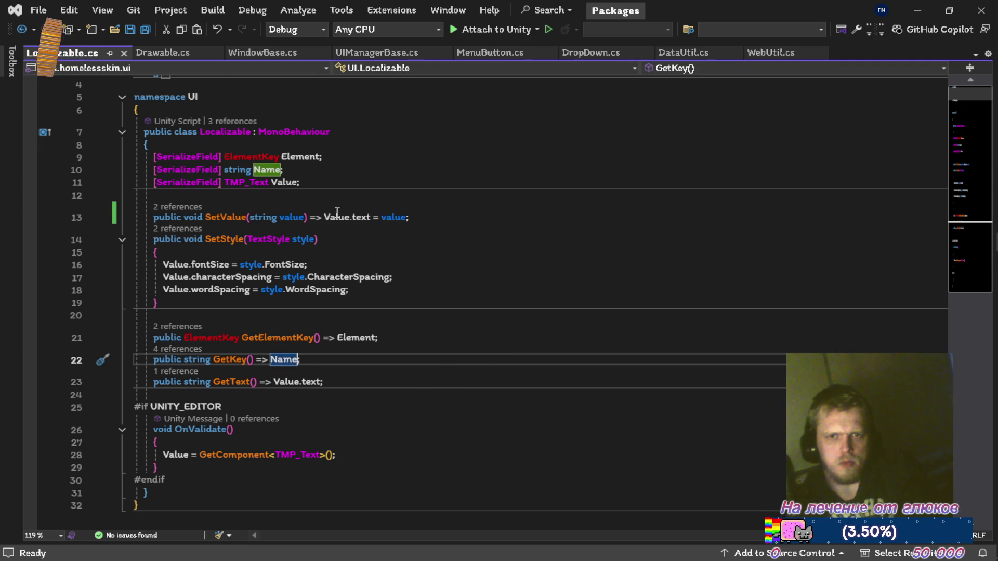
pyautogui.hotkey('ctrl', 'x')
pyautogui.hotkey('ctrl', 's')
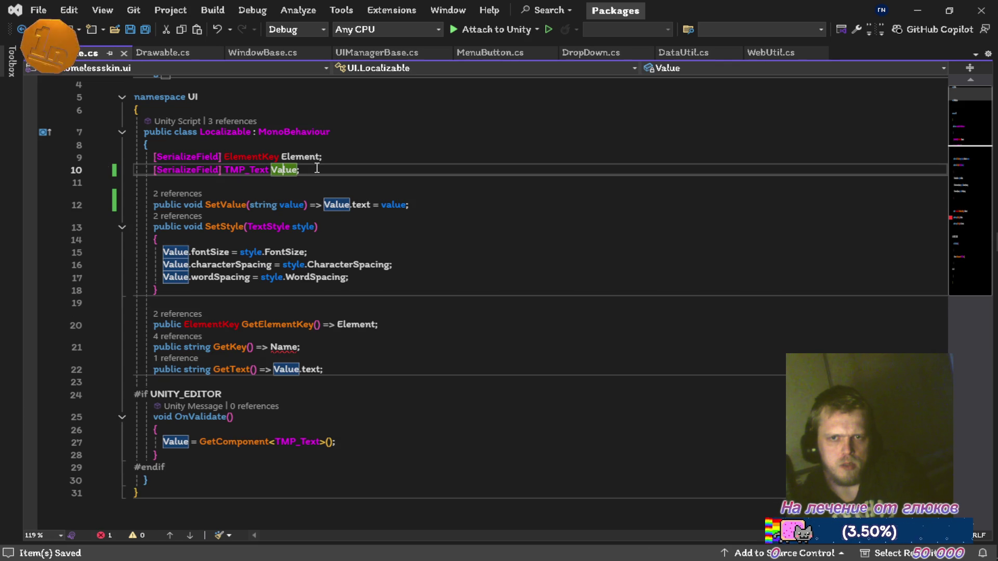
# Step: Rename the Element field to Key and delete the old GetKey method line
pyautogui.press('Up')
pyautogui.hotkey('ctrl', 'r')
pyautogui.hotkey('ctrl', 'r')
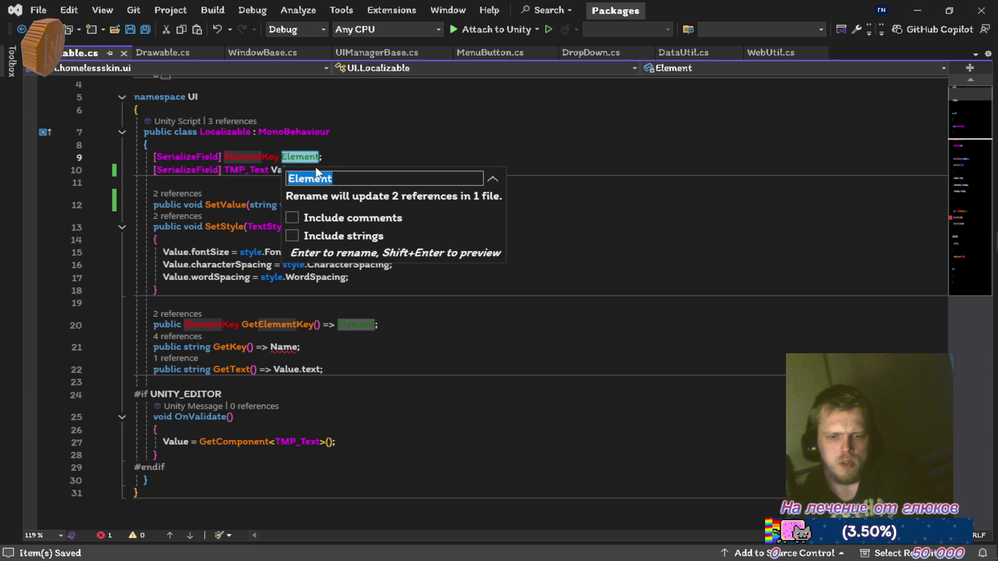
pyautogui.write('Key')
pyautogui.press('Return')
pyautogui.press('Down')
pyautogui.press('Down')
pyautogui.press('Down')
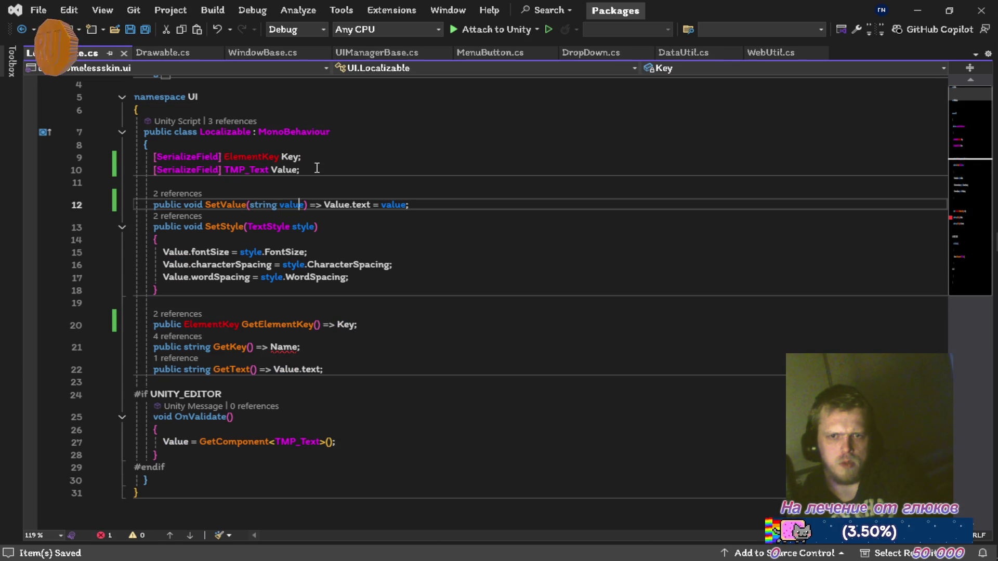
pyautogui.press('Down')
pyautogui.press('Down')
pyautogui.press('Down')
pyautogui.hotkey('ctrl', 'x')
pyautogui.hotkey('ctrl', 's')
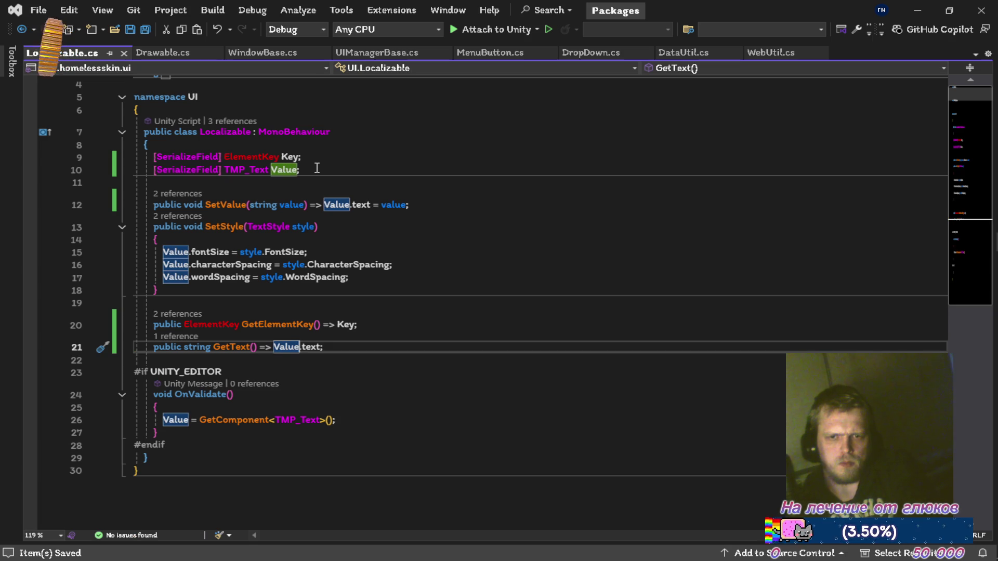
# Step: Rename GetElementKey to GetKey everywhere, then select the Value field's TMP_Text type
pyautogui.press('Up')
pyautogui.hotkey('ctrl', 'r')
pyautogui.hotkey('ctrl', 'r')
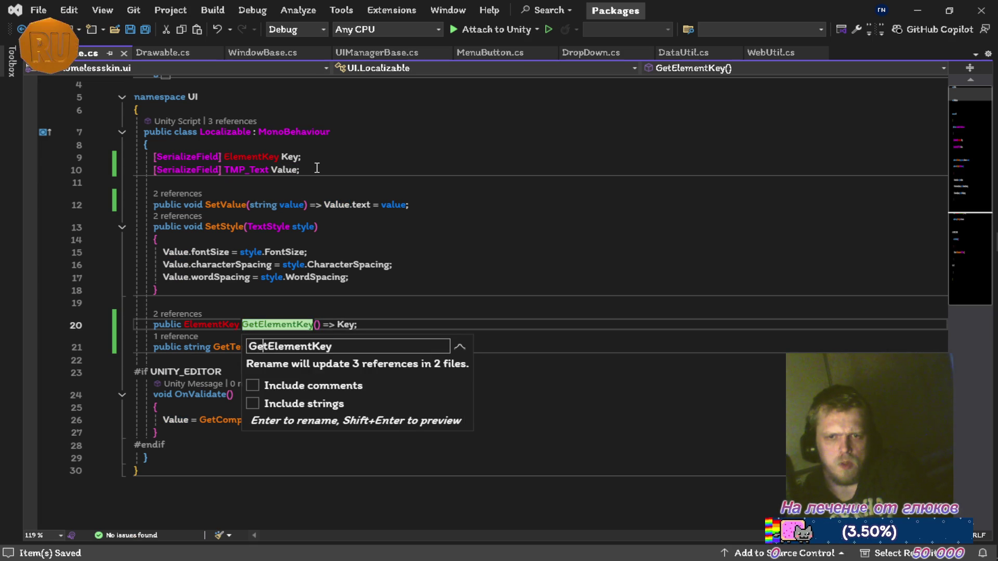
pyautogui.press('Delete')
pyautogui.press('Delete')
pyautogui.press('Delete')
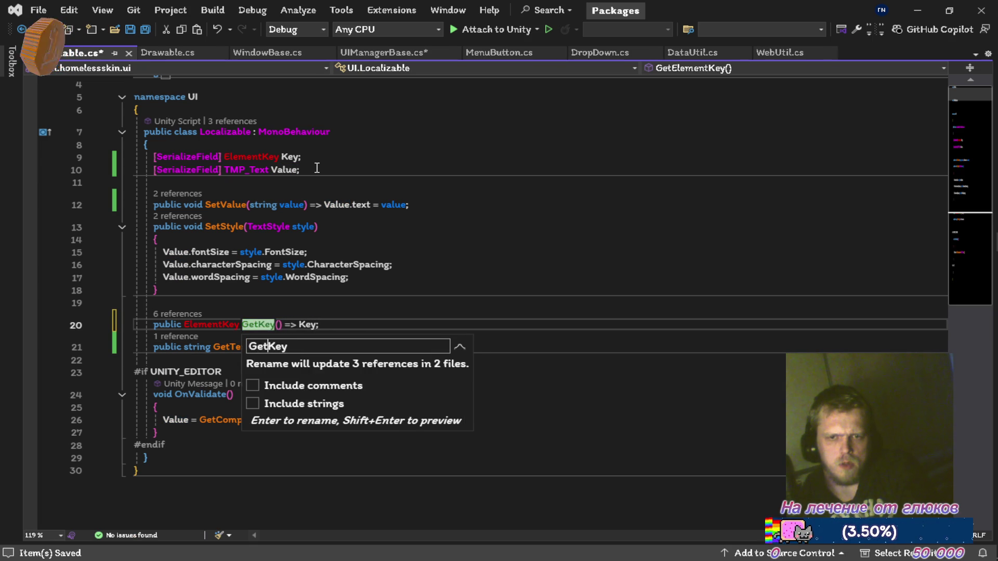
pyautogui.press('Return')
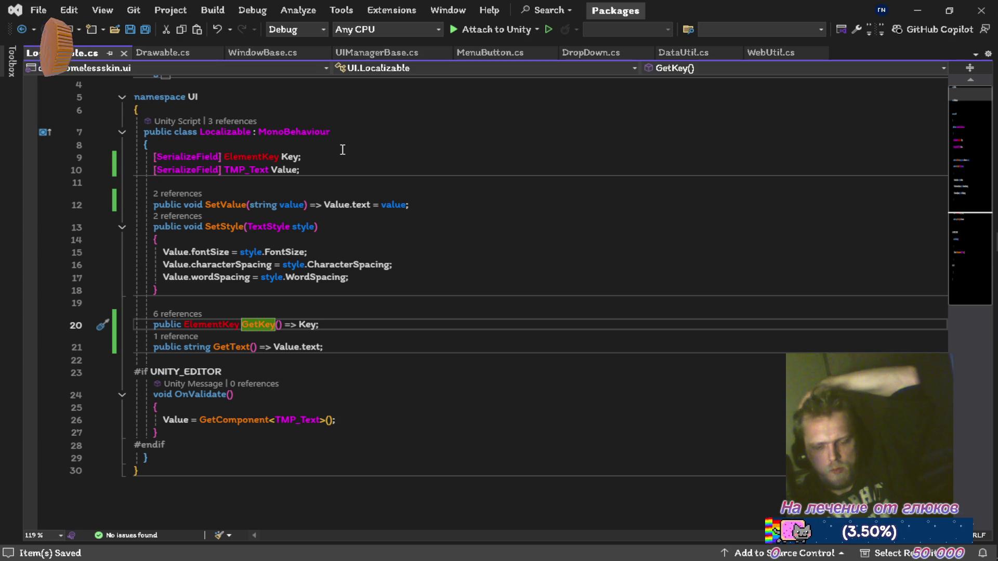
pyautogui.click(263, 171)
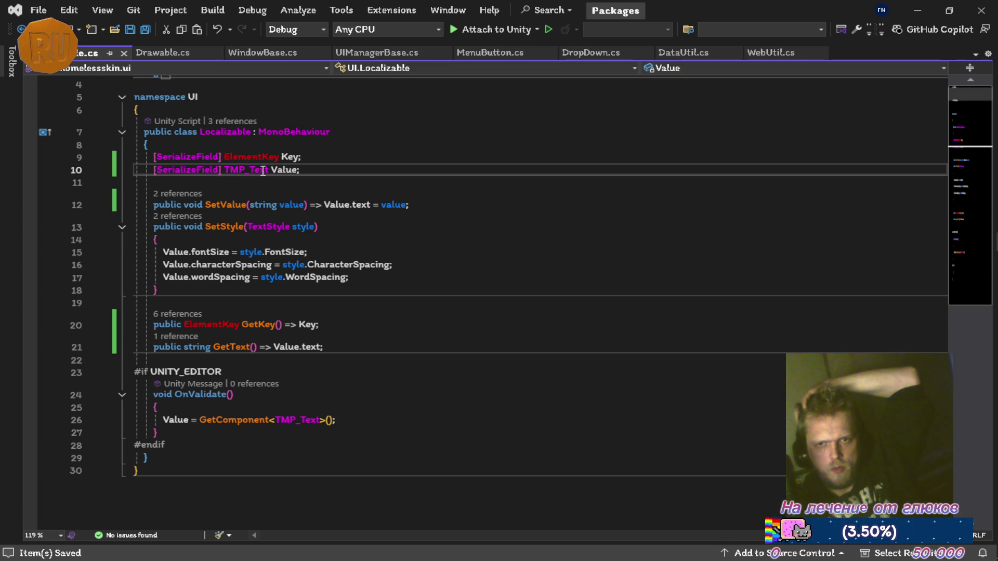
# Step: Follow TMP_Text's definition up through MaskableGraphic to the Graphic base class
pyautogui.press('F12')
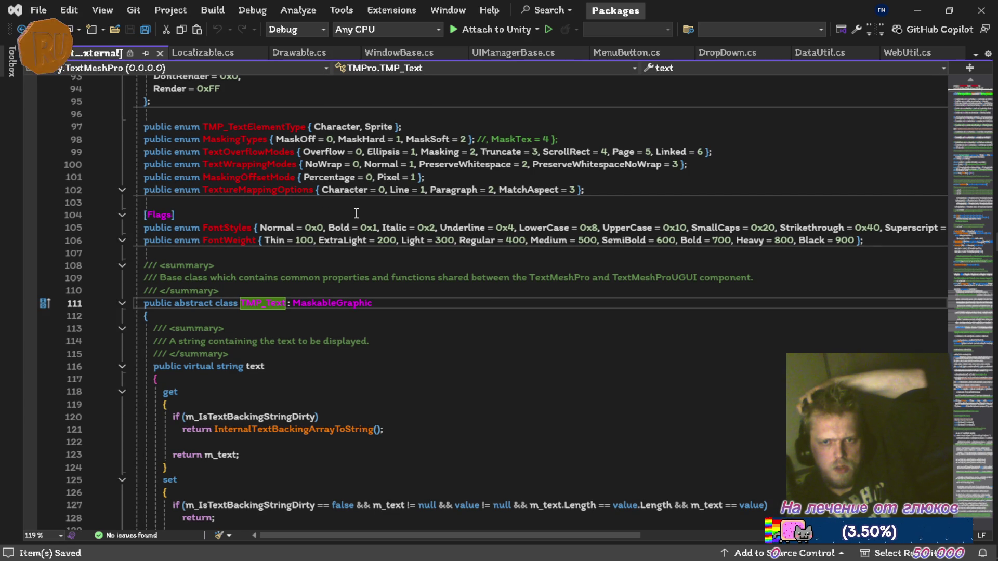
pyautogui.click(347, 303)
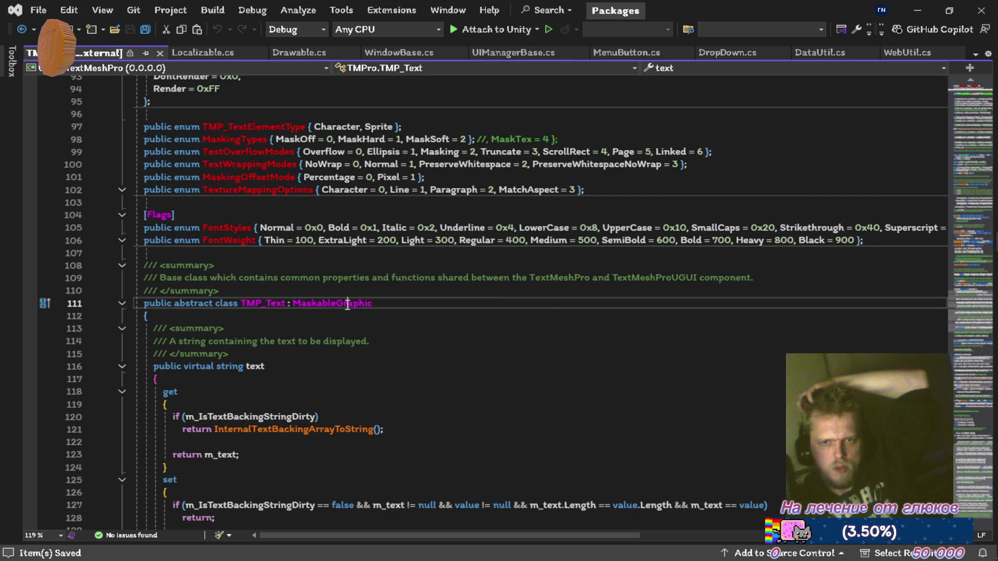
pyautogui.press('F12')
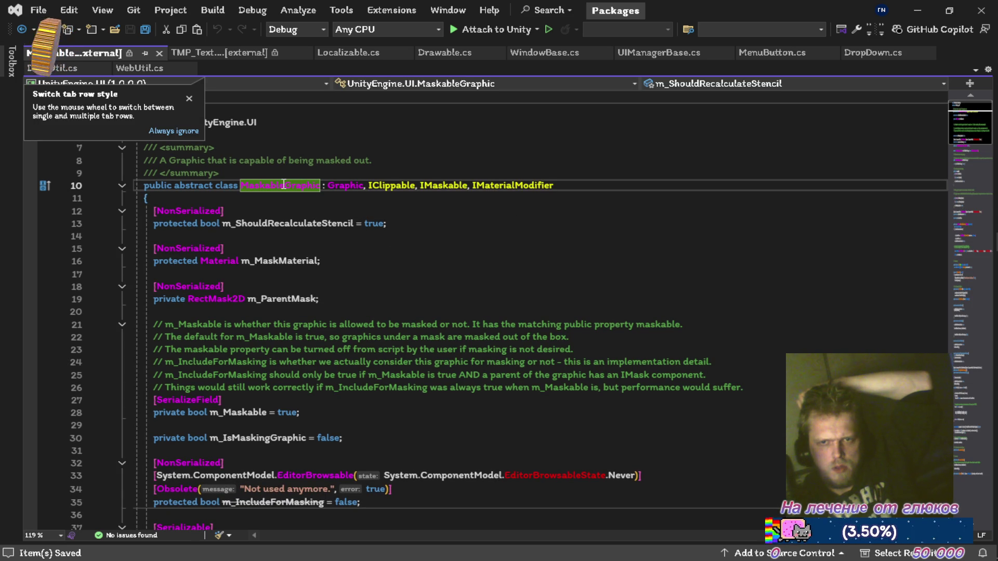
pyautogui.click(342, 186)
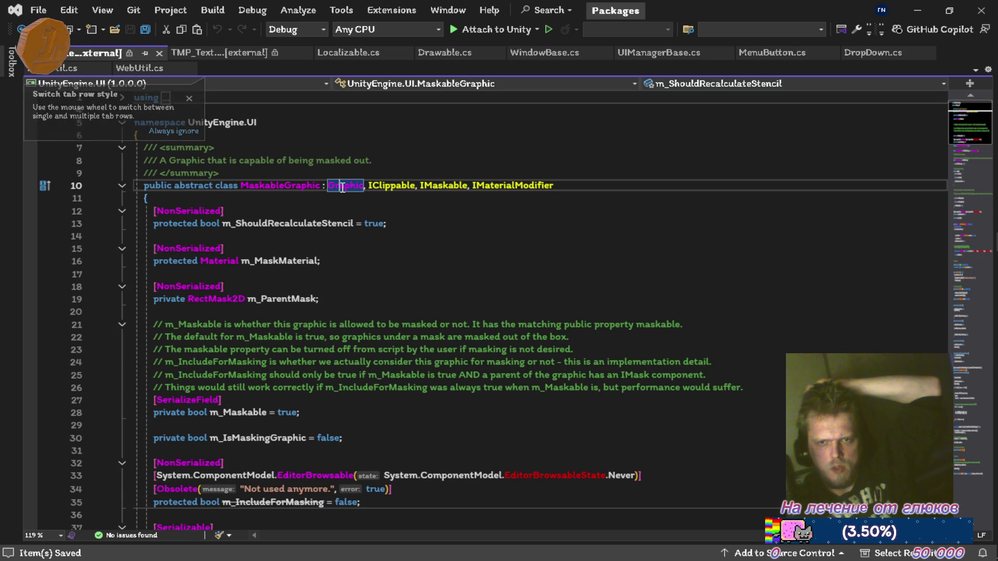
pyautogui.press('F12')
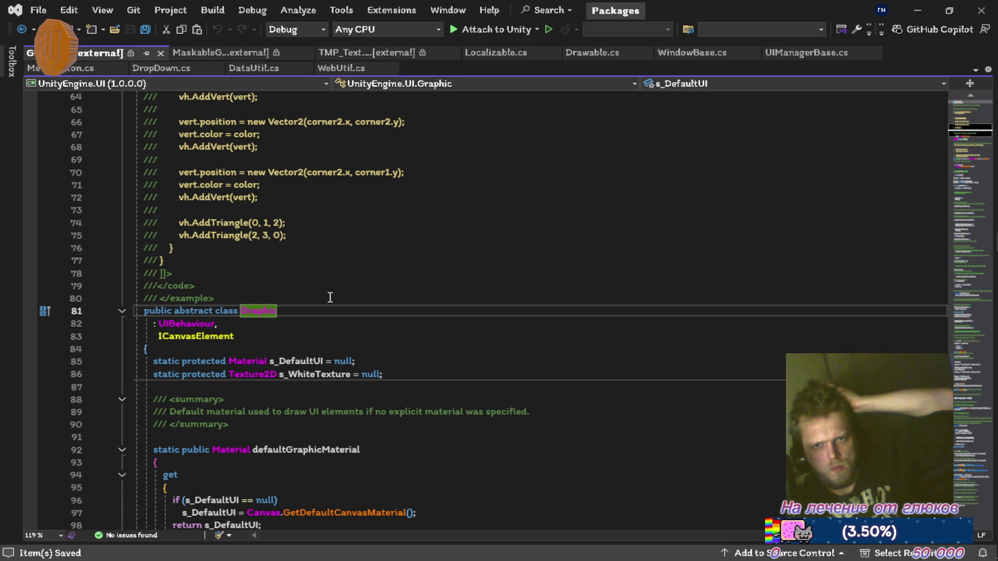
# Step: From Drawable.cs, trace Image to MaskableGraphic, then close the Image, Graphic and MaskableGraphic definition tabs
pyautogui.click(579, 54)
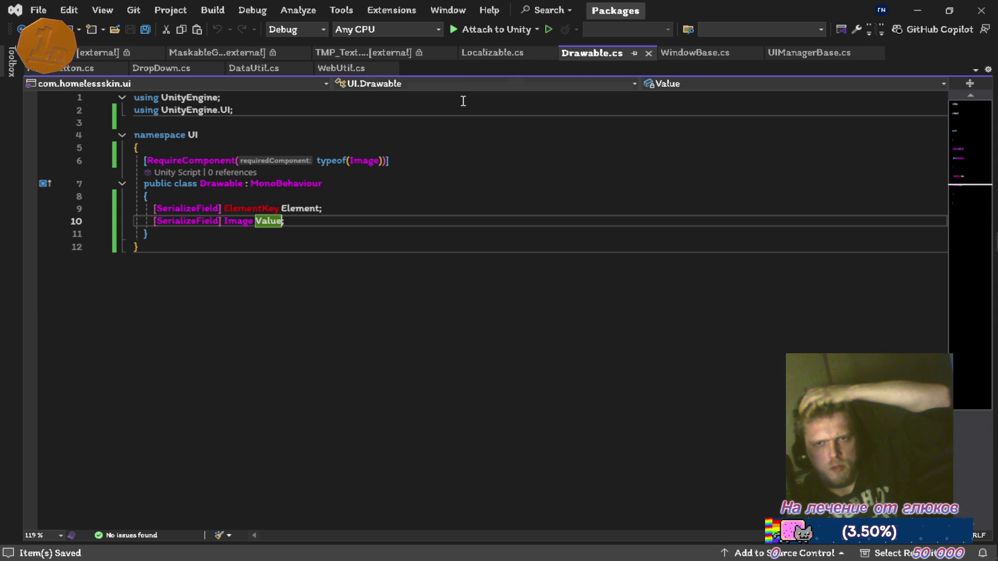
pyautogui.press('F12')
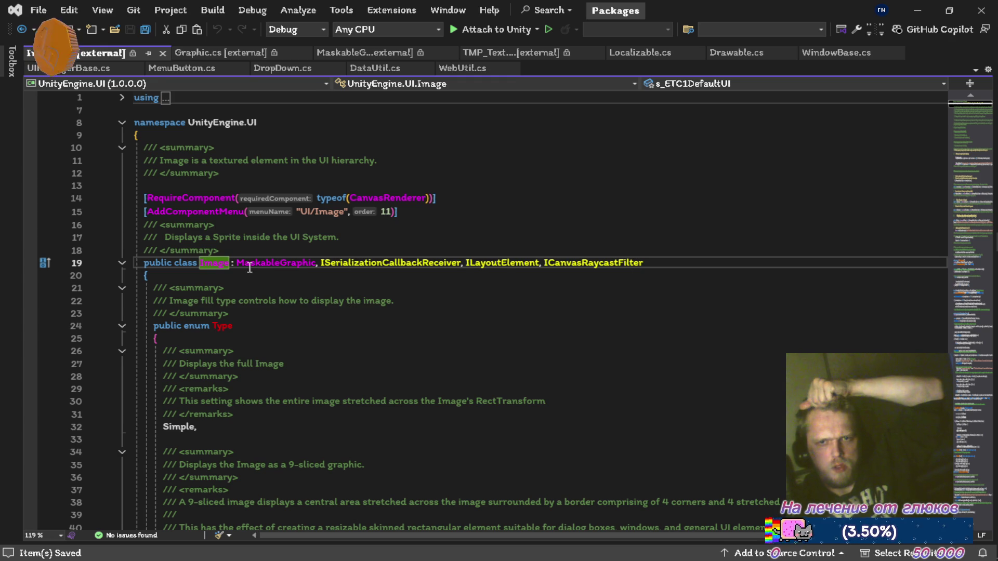
pyautogui.click(299, 264)
pyautogui.press('F12')
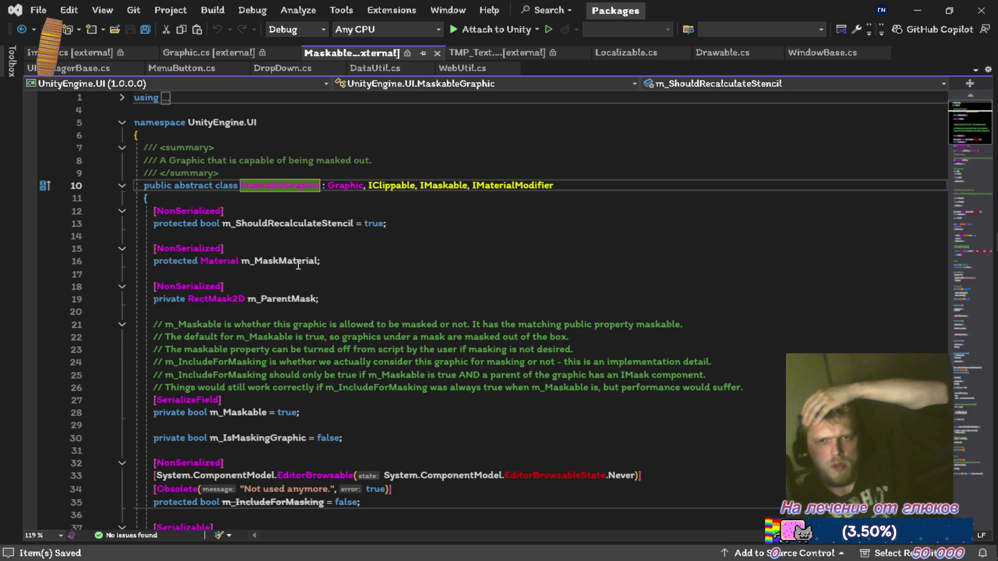
pyautogui.hotkey('ctrl', '-')
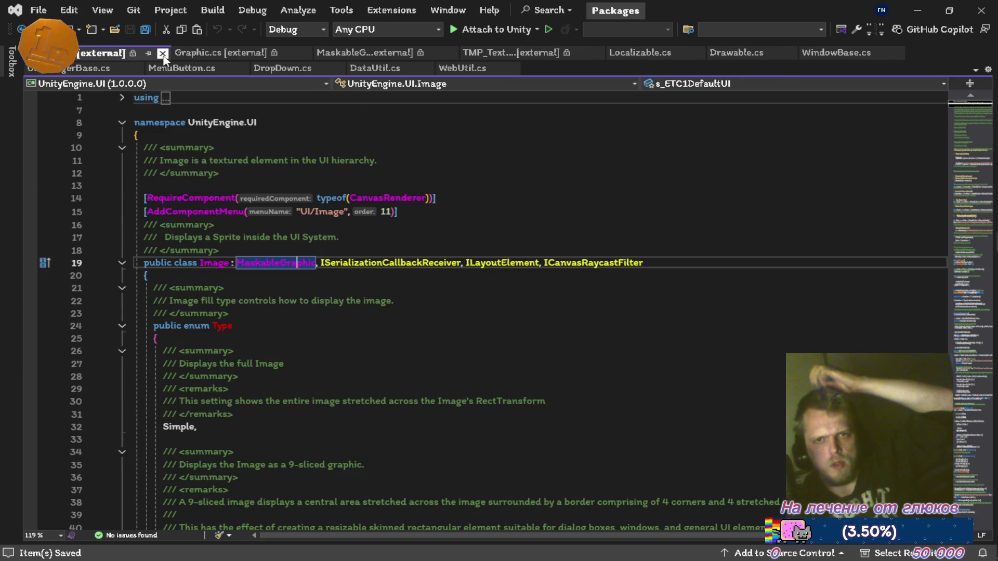
pyautogui.click(163, 53)
pyautogui.click(163, 54)
pyautogui.click(161, 54)
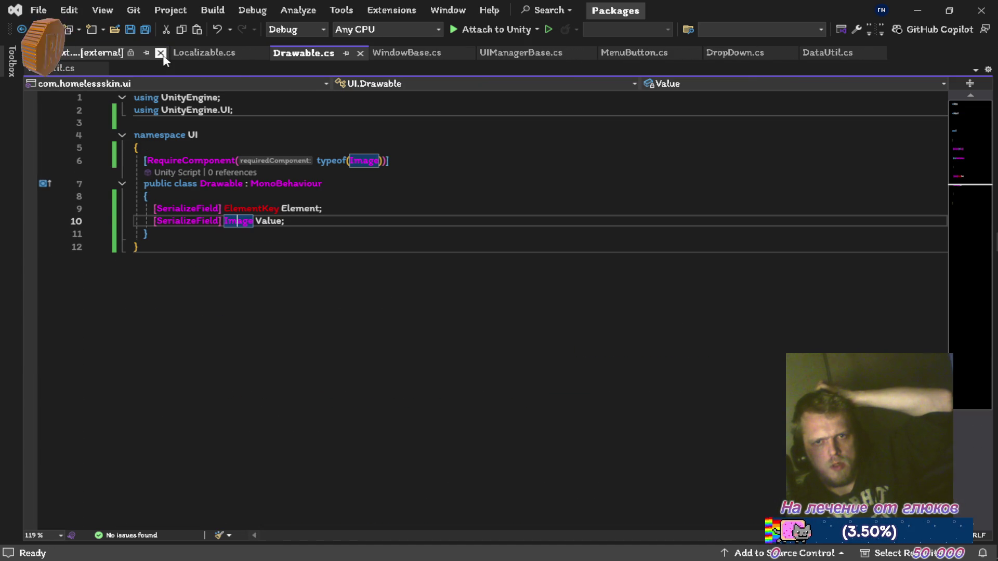
# Step: Close the last external definition tab so only the project scripts, with Drawable.cs, remain
pyautogui.click(160, 53)
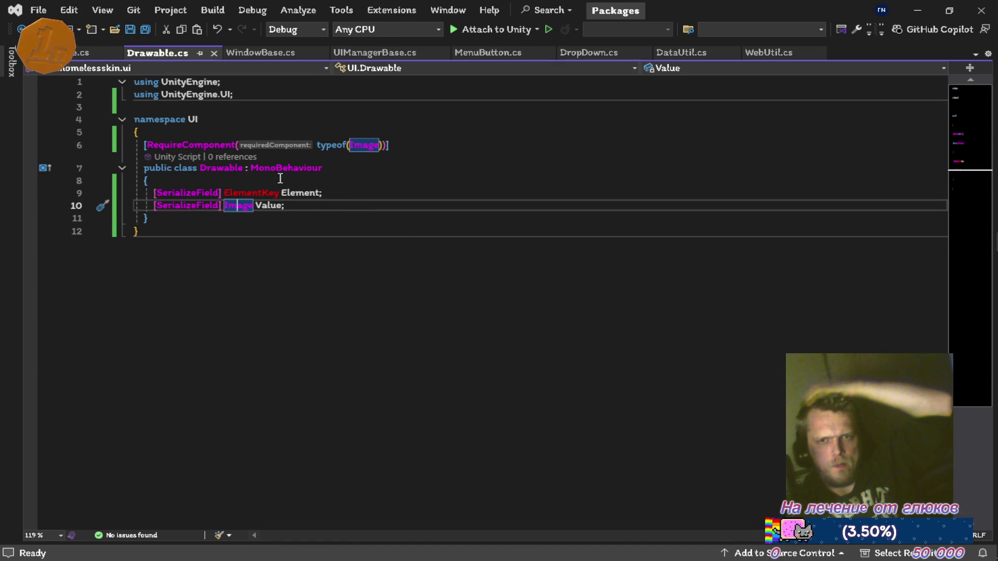
pyautogui.moveTo(283, 202)
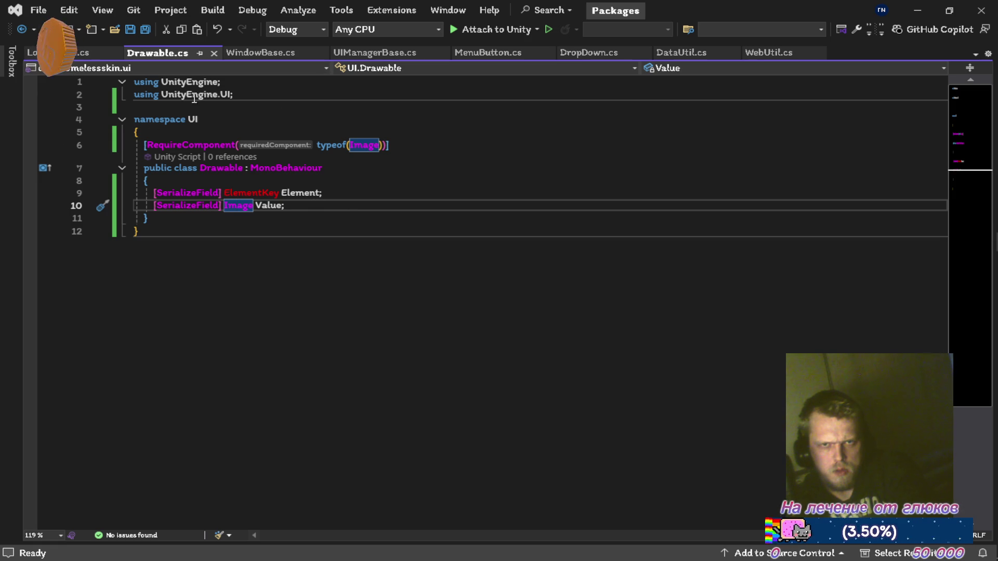
# Step: In Unity's Packages/UI/Scripts folder, create a MonoBehaviour script named UIElement
pyautogui.hotkey('alt', 'Tab')
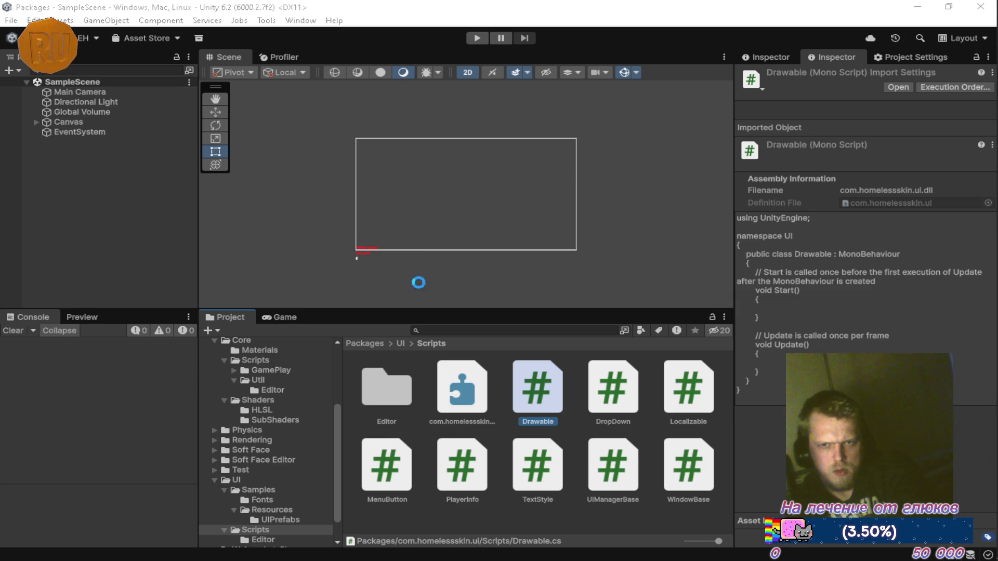
pyautogui.click(487, 514)
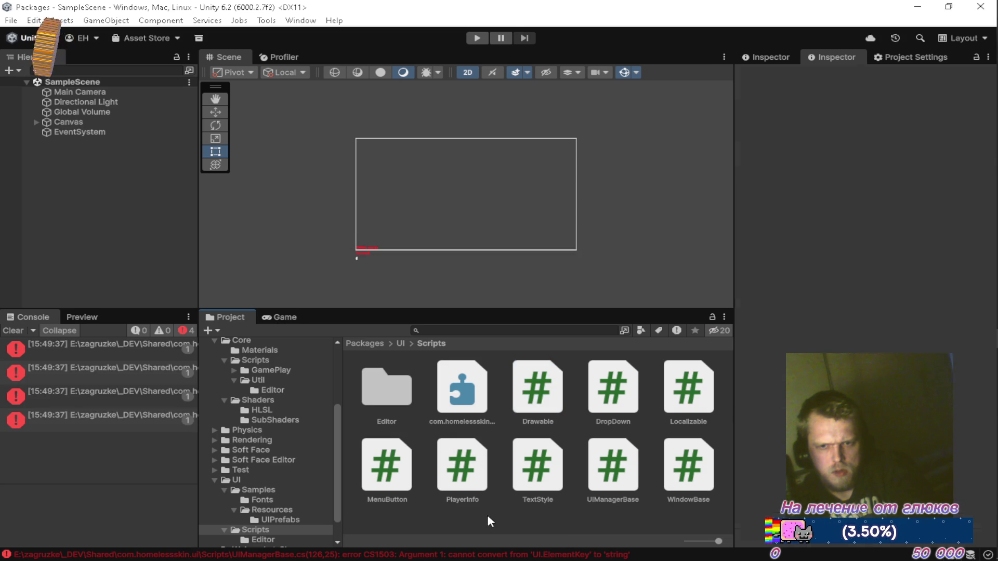
pyautogui.rightClick(530, 520)
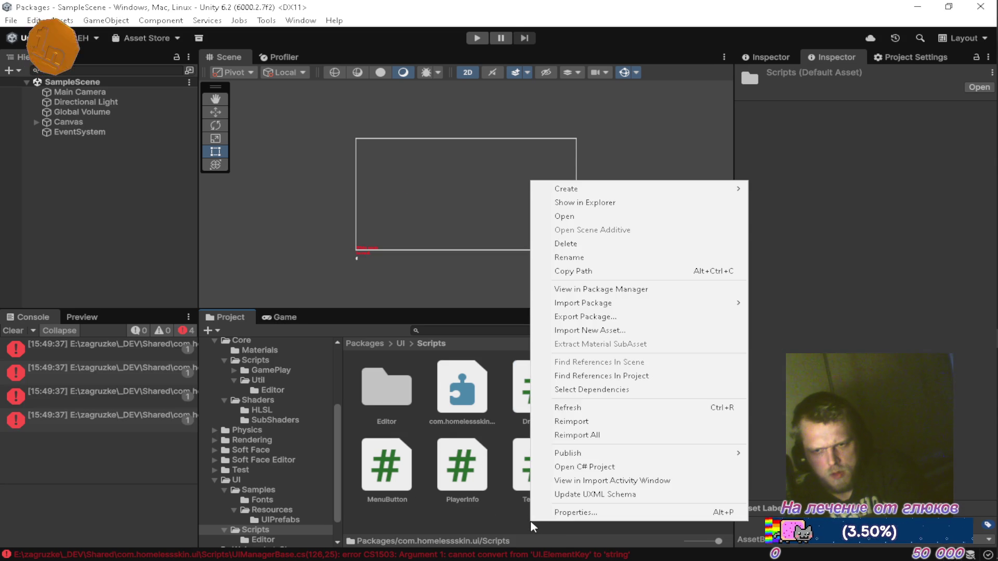
pyautogui.moveTo(641, 195)
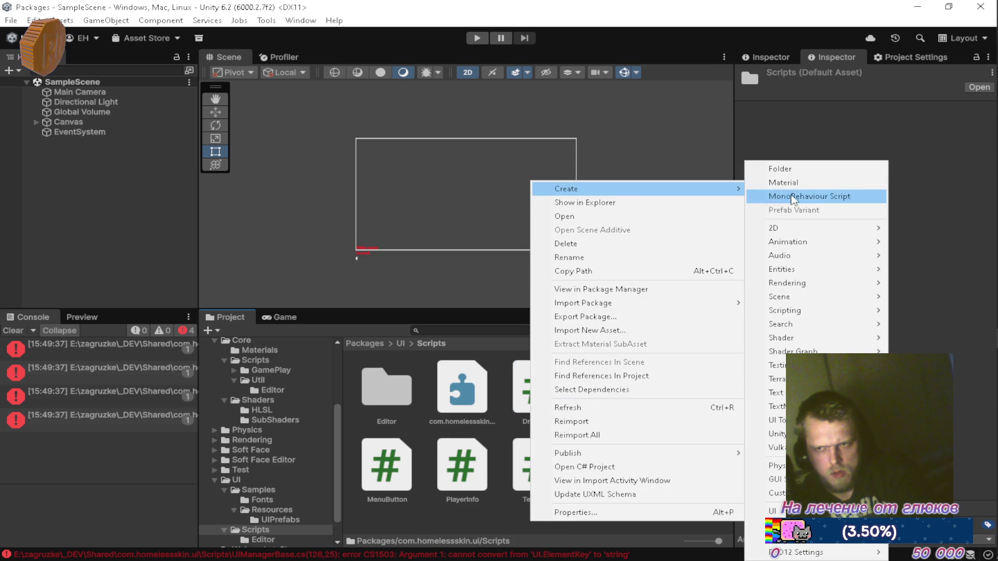
pyautogui.moveTo(809, 228)
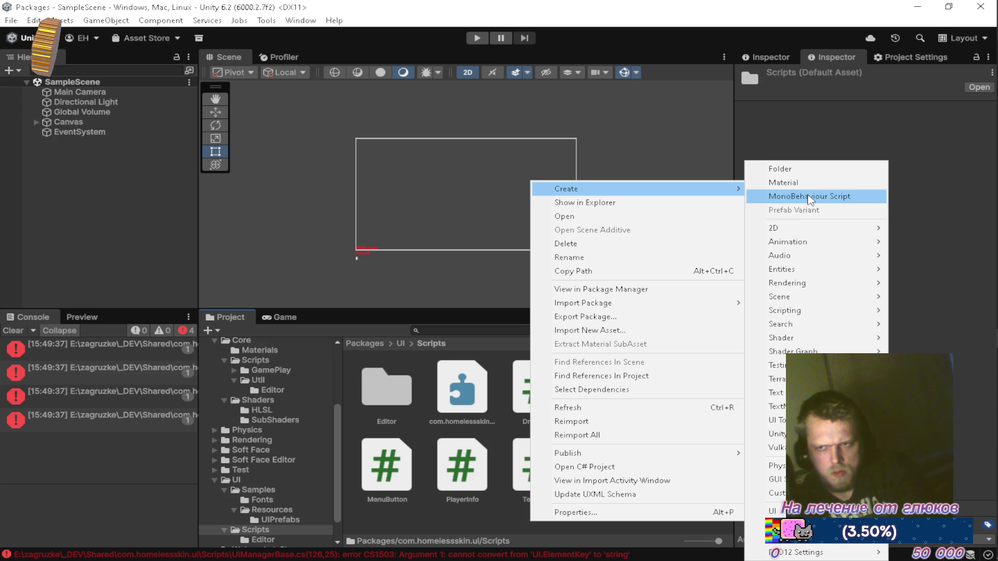
pyautogui.click(807, 196)
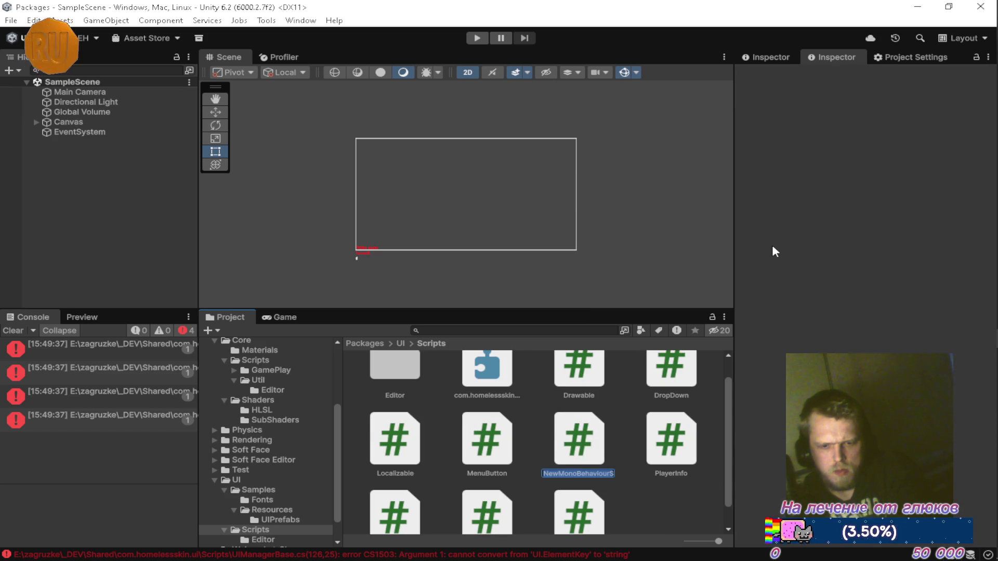
pyautogui.write('UIElement')
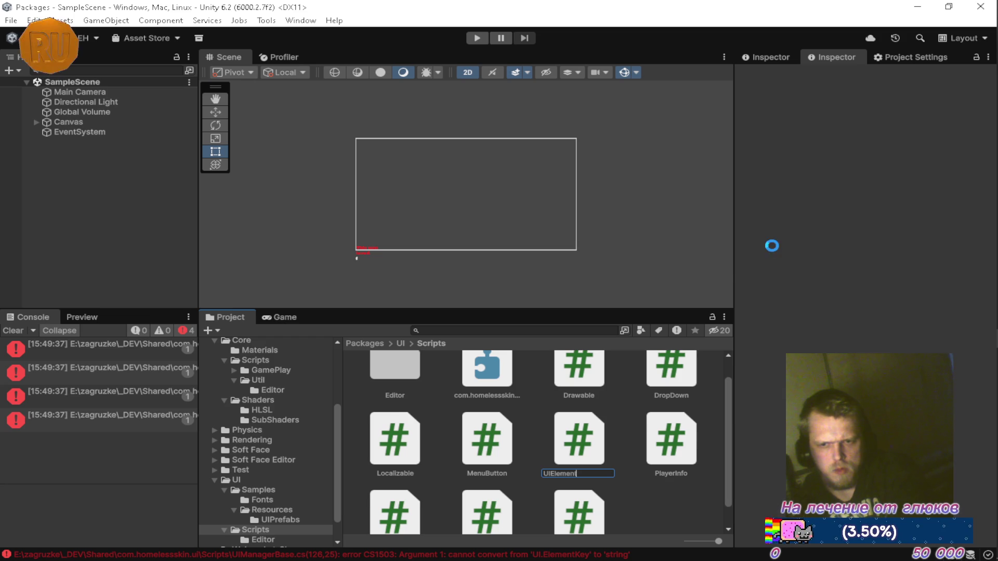
pyautogui.press('Return')
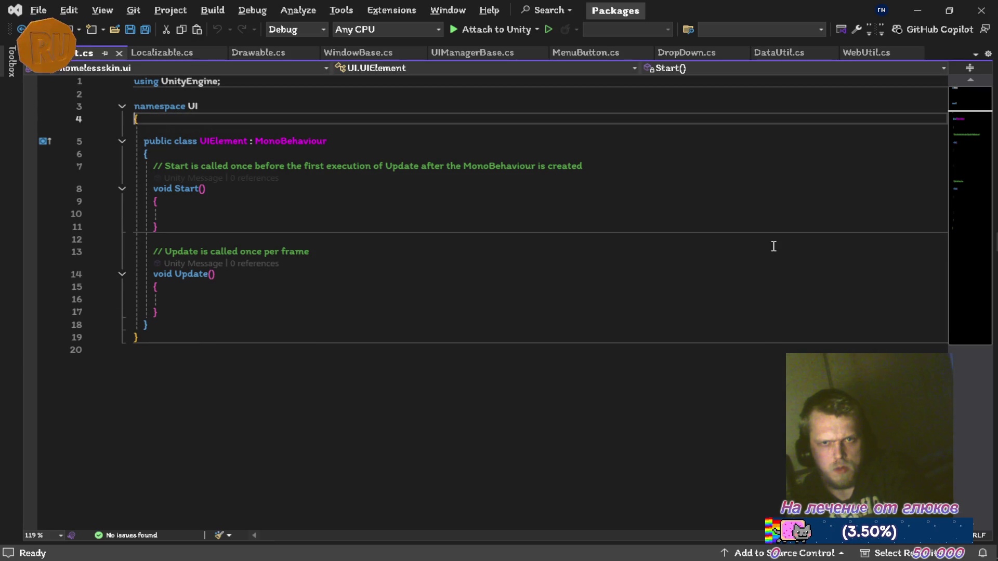
# Step: Mark UIElement abstract, delete its Start and Update stubs, and save
pyautogui.write('abstract')
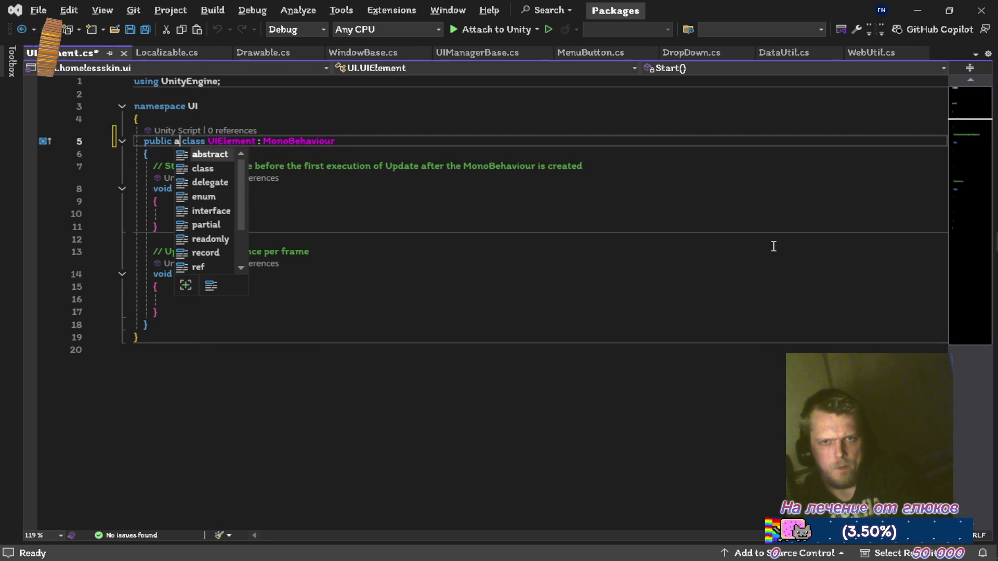
pyautogui.press('Down')
pyautogui.press('Down')
pyautogui.hotkey('ctrl', 'shift', 'l')
pyautogui.hotkey('ctrl', 'shift', 'l')
pyautogui.hotkey('ctrl', 'shift', 'l')
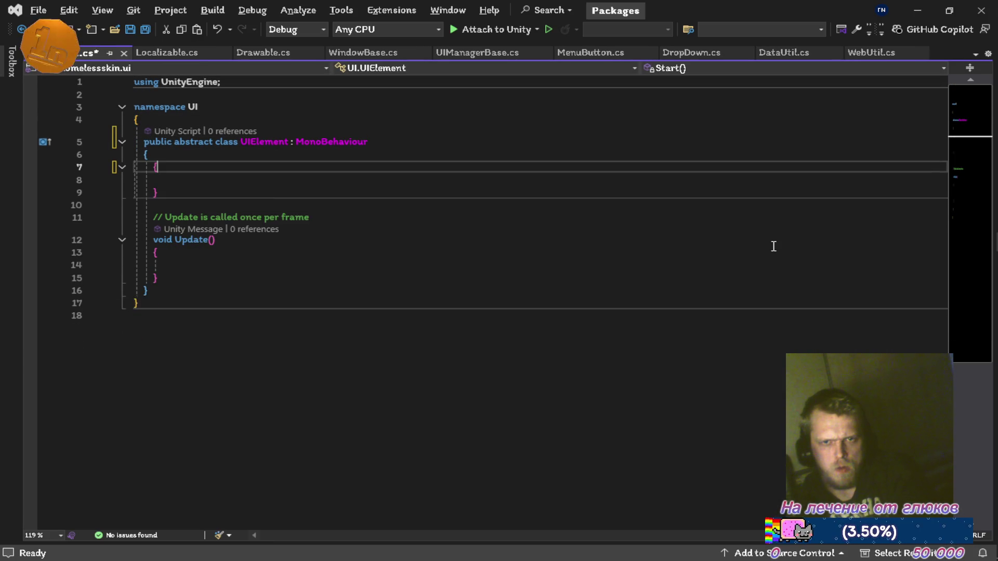
pyautogui.press('Down')
pyautogui.press('Down')
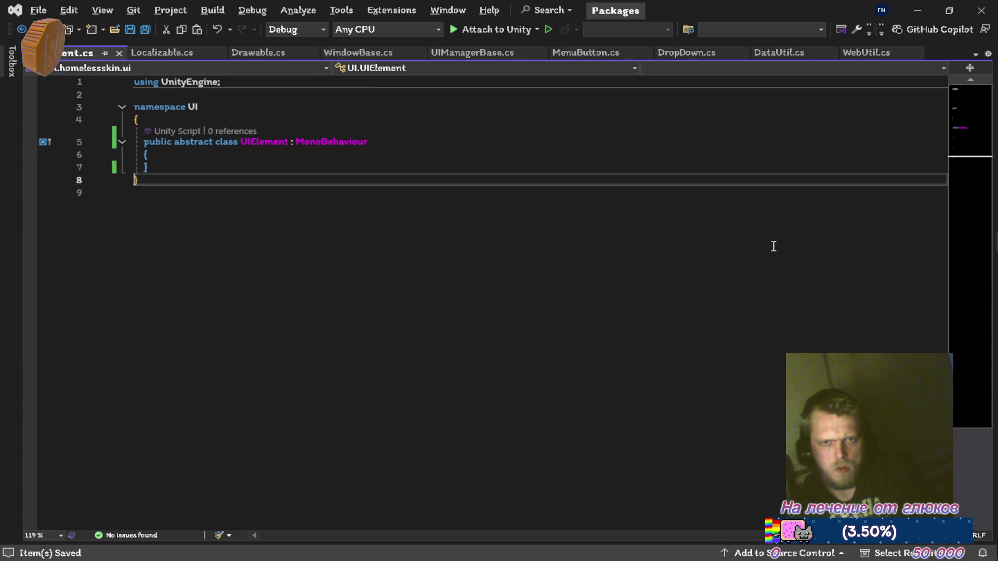
pyautogui.hotkey('ctrl', 'shift', 'l')
pyautogui.hotkey('ctrl', 's')
pyautogui.press('Up')
pyautogui.press('Up')
# Step: Declare a [SerializeField] ElementKey Key field inside the UIElement class
pyautogui.press('Return')
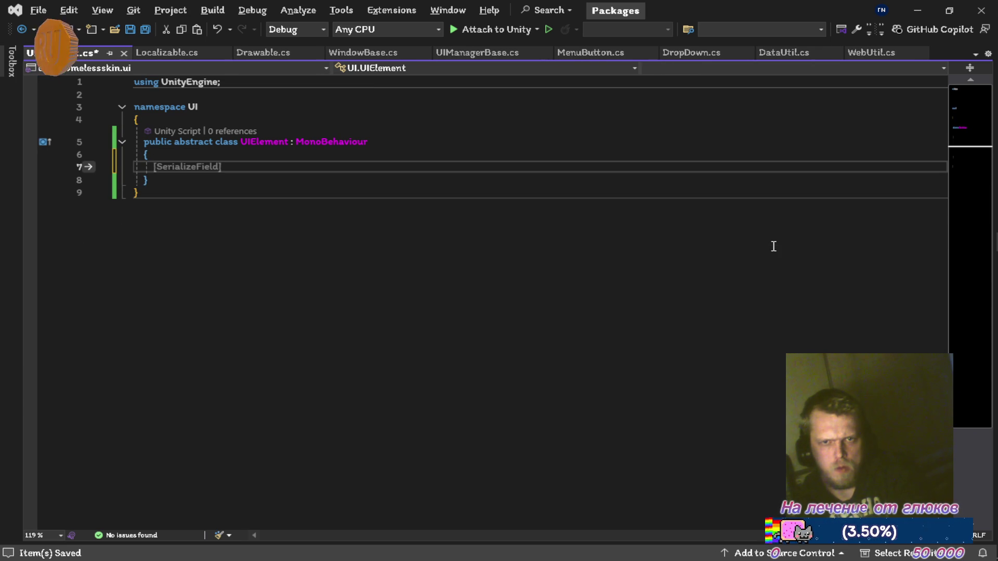
pyautogui.write('[Seri')
pyautogui.press('Tab')
pyautogui.write(']')
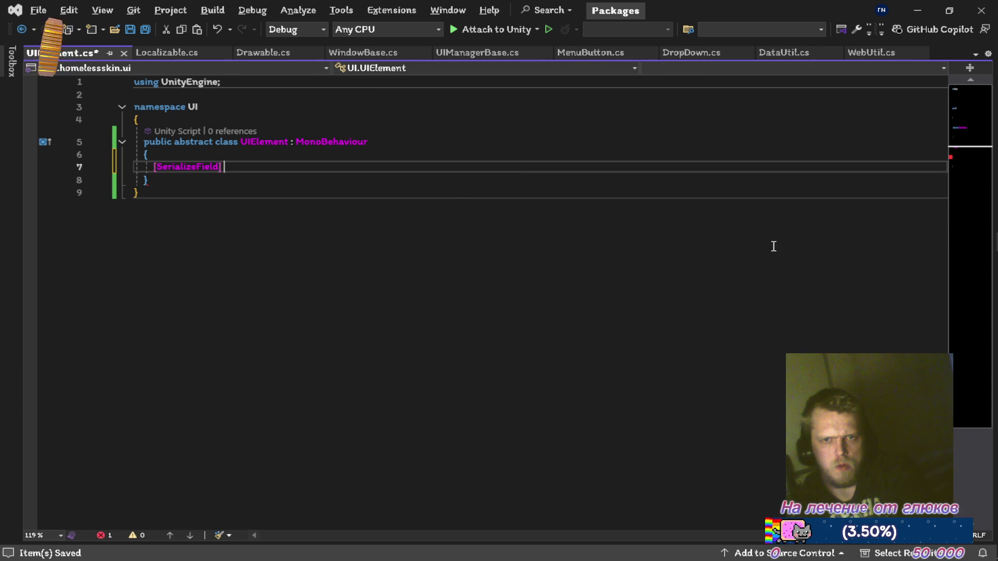
pyautogui.write(' ele')
pyautogui.press('Tab')
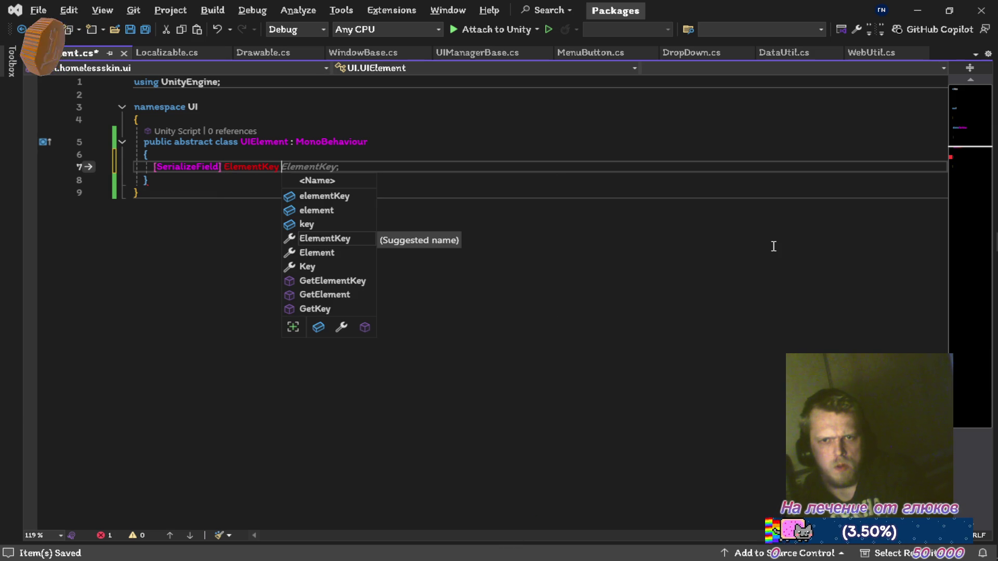
pyautogui.press('Down')
pyautogui.press('Down')
pyautogui.press('Tab')
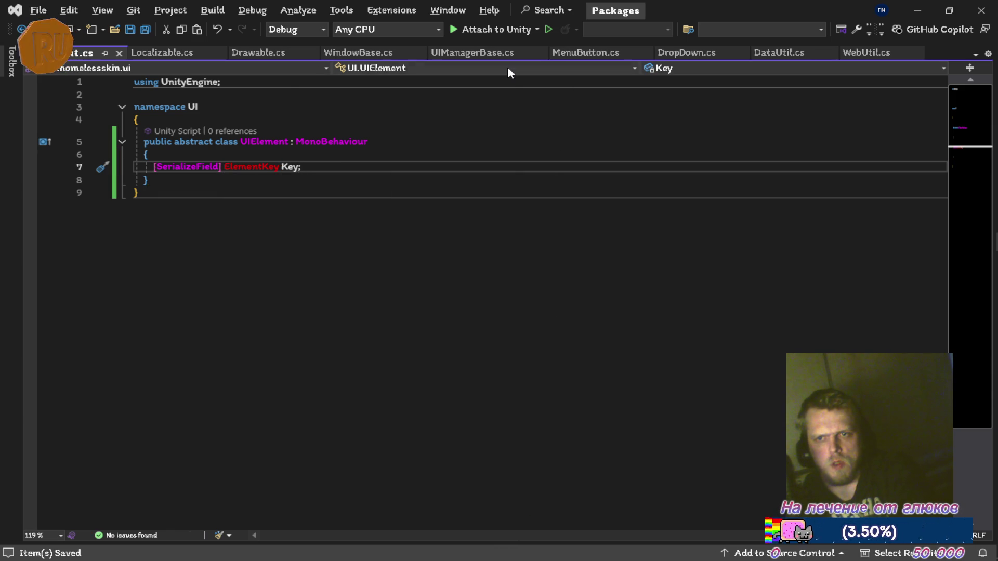
# Step: Cut the ElementKey enum out of UIManagerBase.cs and save that file
pyautogui.click(494, 52)
pyautogui.scroll(-20, 257, 241)
pyautogui.click(270, 171)
pyautogui.hotkey('shift', 'Down')
pyautogui.hotkey('shift', 'Down')
pyautogui.hotkey('shift', 'Down')
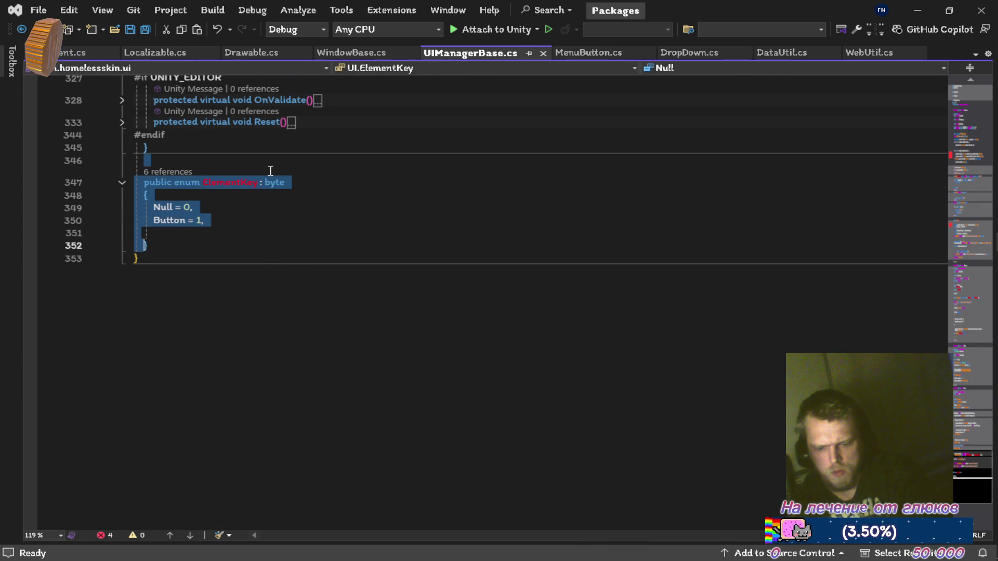
pyautogui.press('Delete')
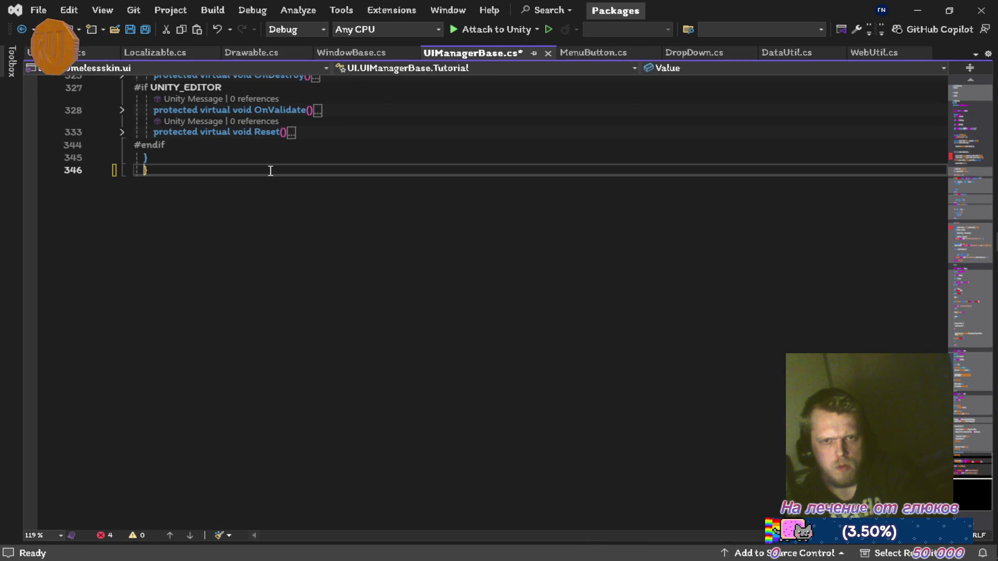
pyautogui.hotkey('ctrl', 's')
# Step: Paste the ElementKey enum into UIElement.cs below the class, removing the extra blank line
pyautogui.click(75, 52)
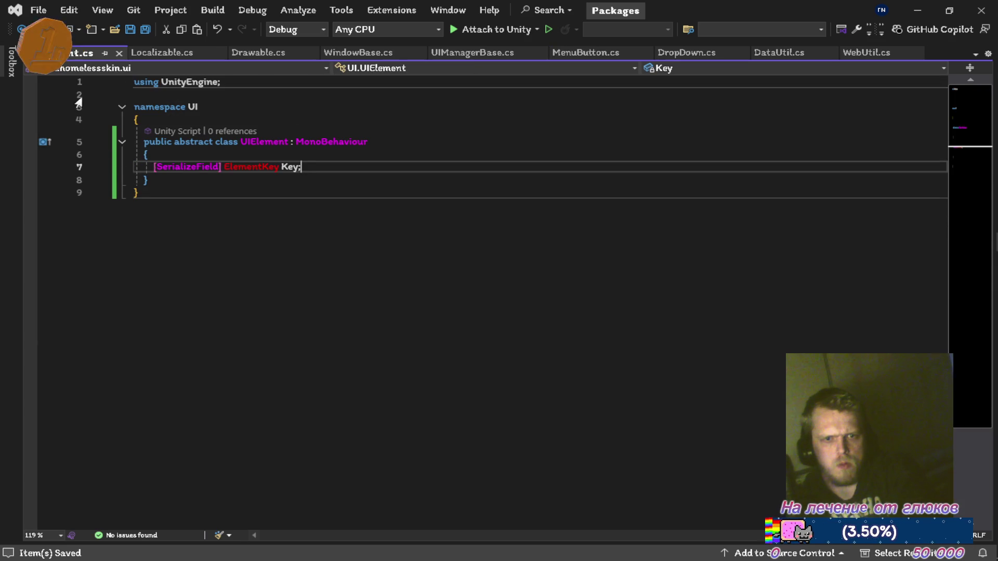
pyautogui.press('Return')
pyautogui.press('Return')
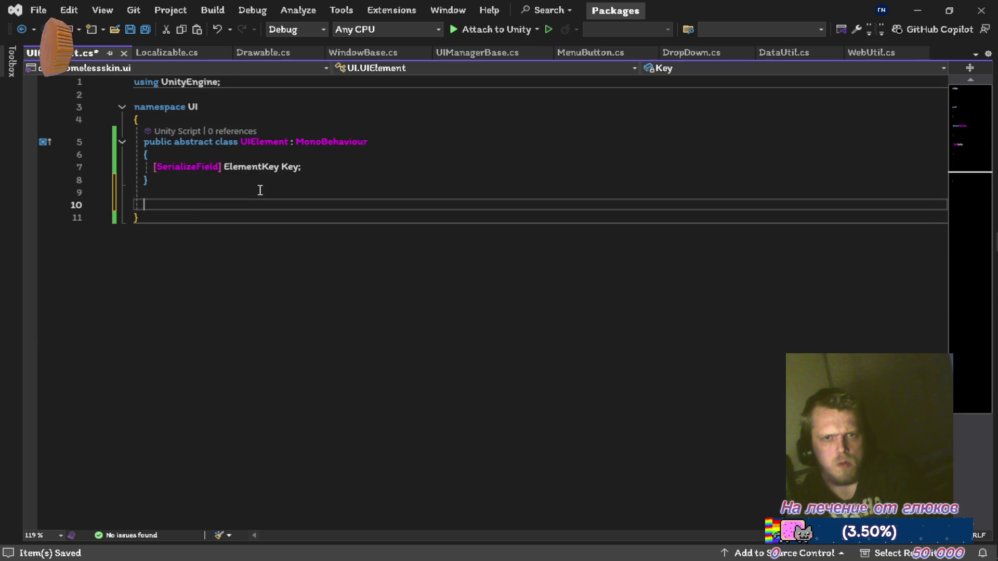
pyautogui.write('public enum ElementKey : byte {     Null = 0,     Button = 1,  }')
pyautogui.click(260, 191)
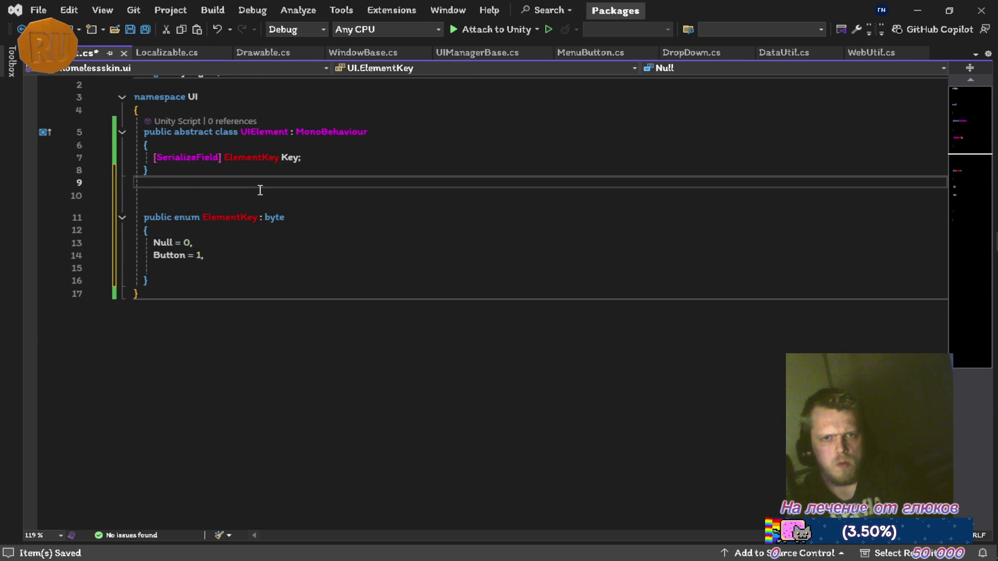
pyautogui.press('Delete')
pyautogui.press('Down')
pyautogui.press('Right')
pyautogui.press('Right')
pyautogui.press('Right')
pyautogui.press('Right')
pyautogui.press('Right')
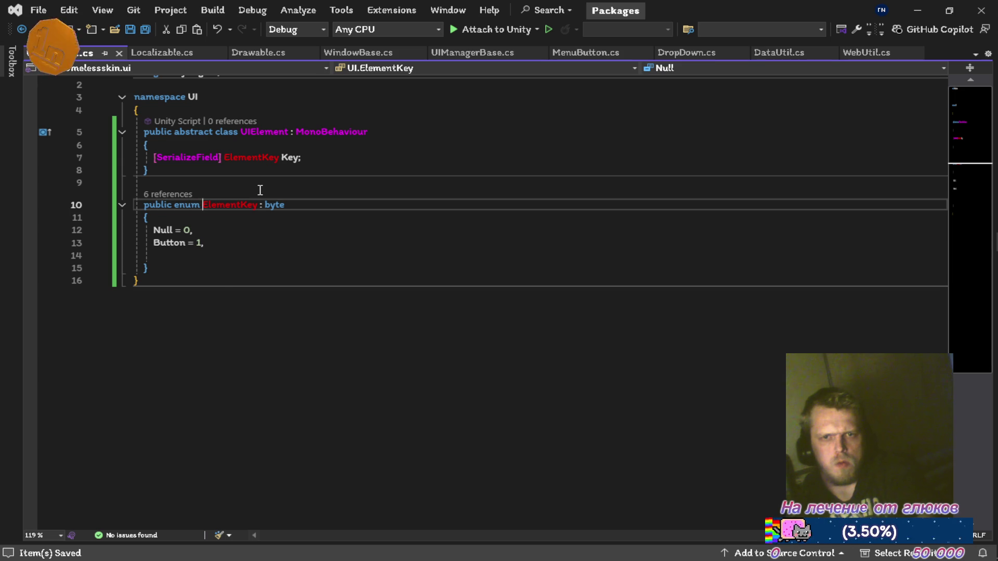
# Step: Rename the ElementKey enum to Type across all files
pyautogui.hotkey('ctrl', 'r')
pyautogui.hotkey('ctrl', 'r')
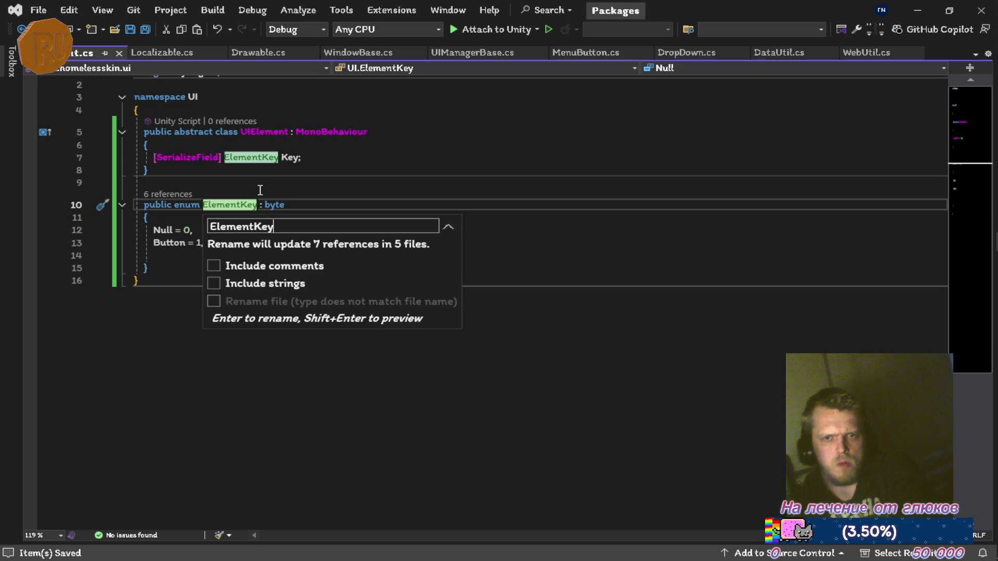
pyautogui.write('Type')
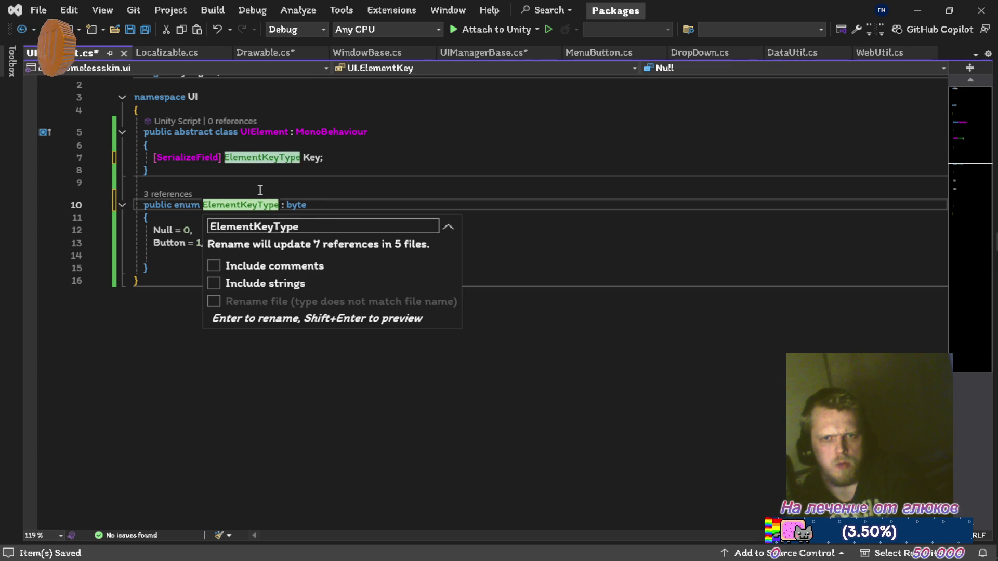
pyautogui.press('Left')
pyautogui.press('Left')
pyautogui.press('Left')
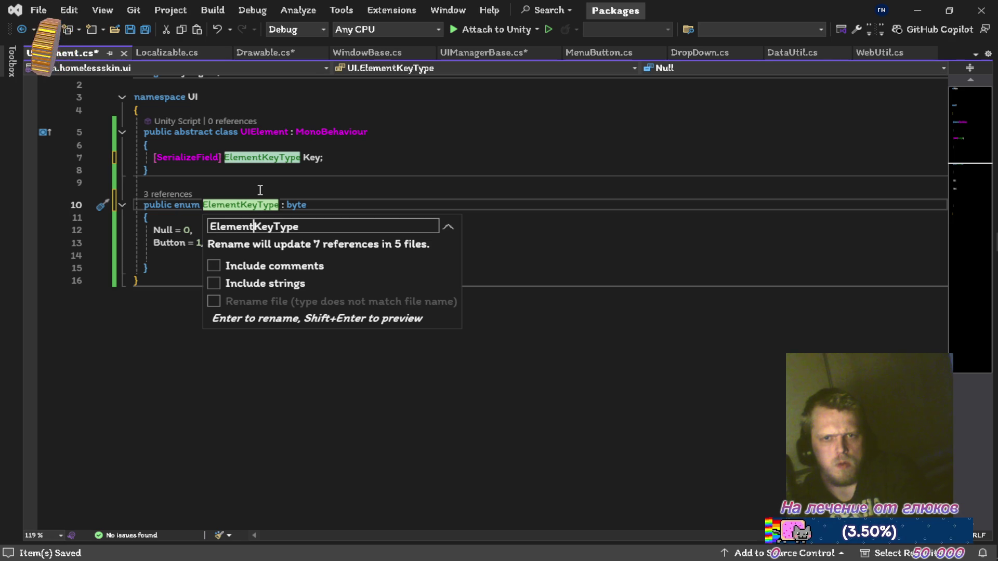
pyautogui.press('BackSpace')
pyautogui.press('BackSpace')
pyautogui.press('BackSpace')
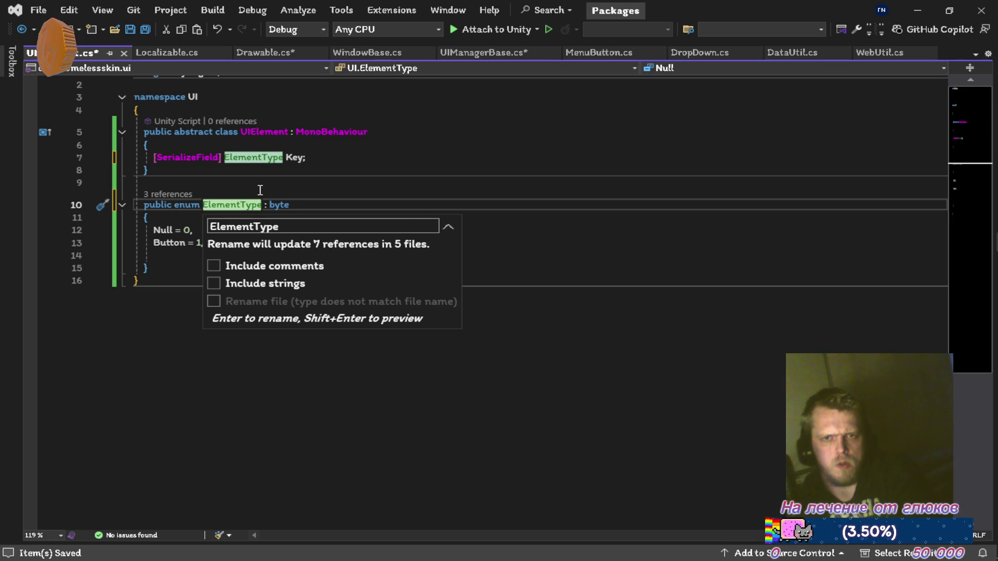
pyautogui.hotkey('ctrl', 'BackSpace')
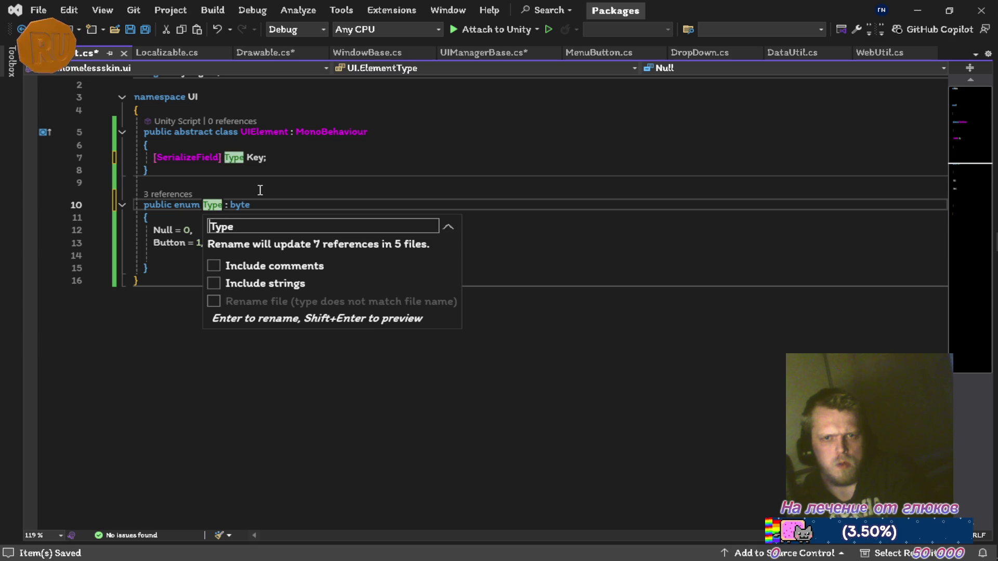
pyautogui.press('Return')
# Step: Move UIElement's closing brace below the enum and reformat so Type is nested inside the class
pyautogui.press('Up')
pyautogui.press('Up')
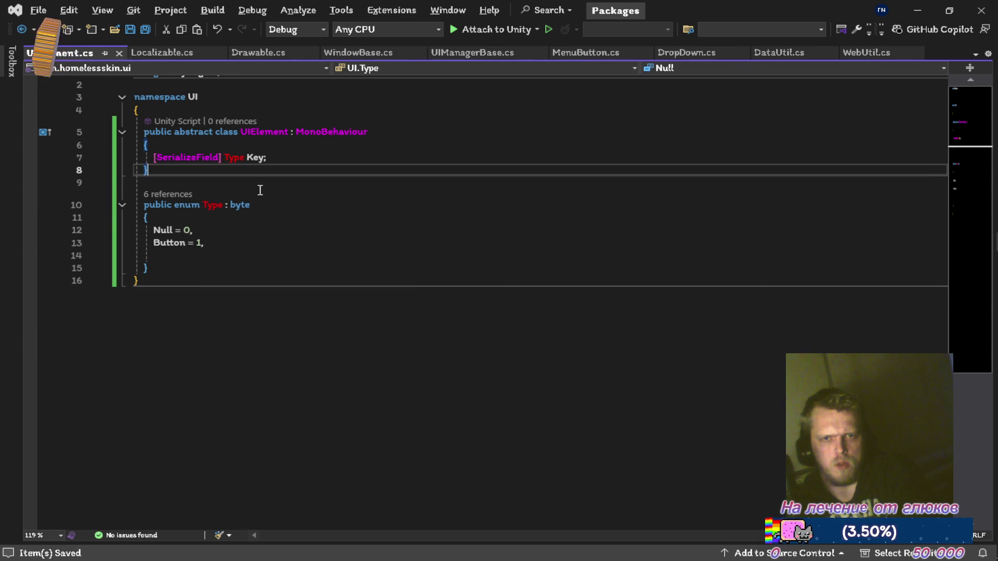
pyautogui.hotkey('alt', 'Down')
pyautogui.hotkey('alt', 'Down')
pyautogui.hotkey('alt', 'Down')
pyautogui.hotkey('alt', 'Down')
pyautogui.hotkey('ctrl', 'k')
pyautogui.hotkey('ctrl', 'd')
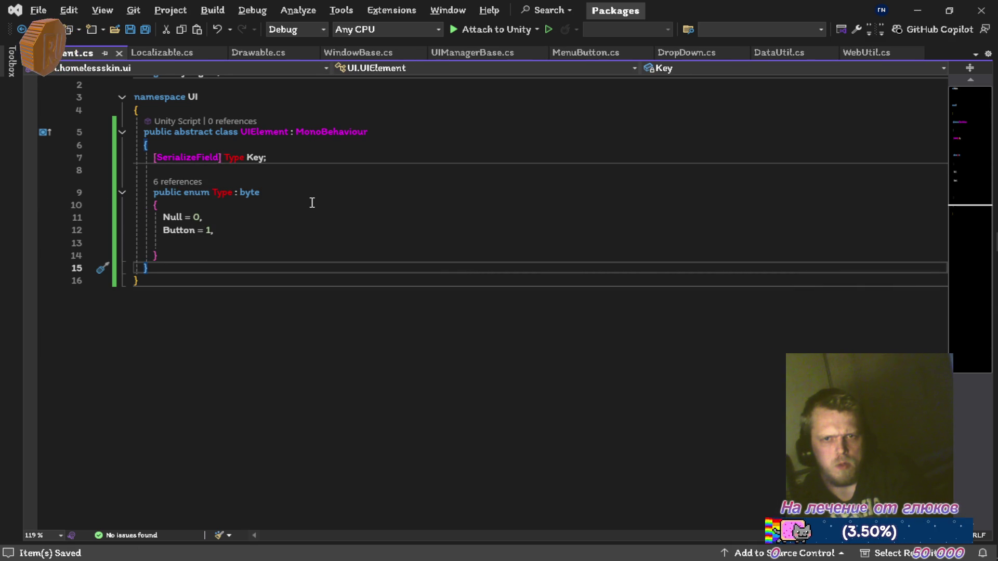
pyautogui.scroll(1, 312, 202)
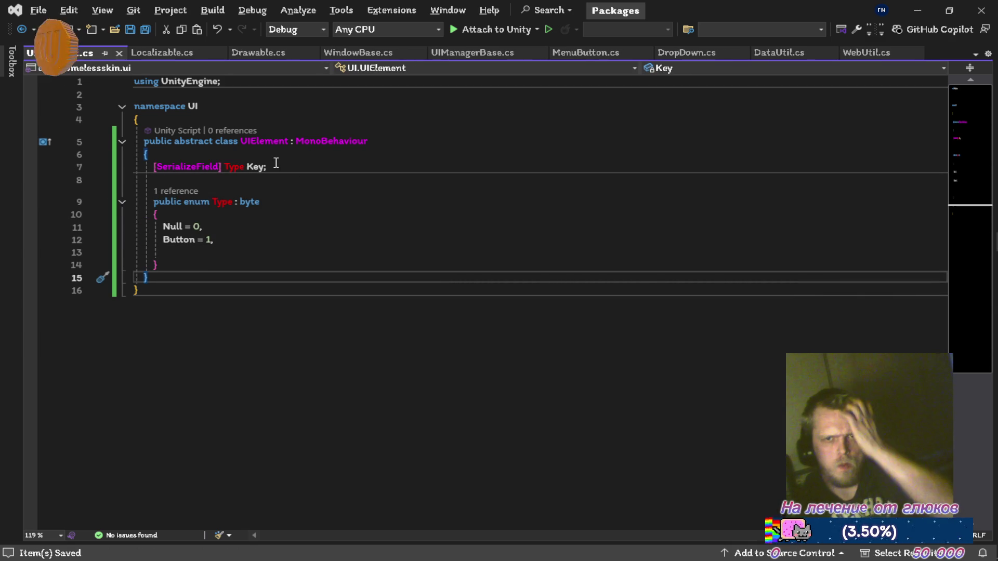
pyautogui.click(166, 53)
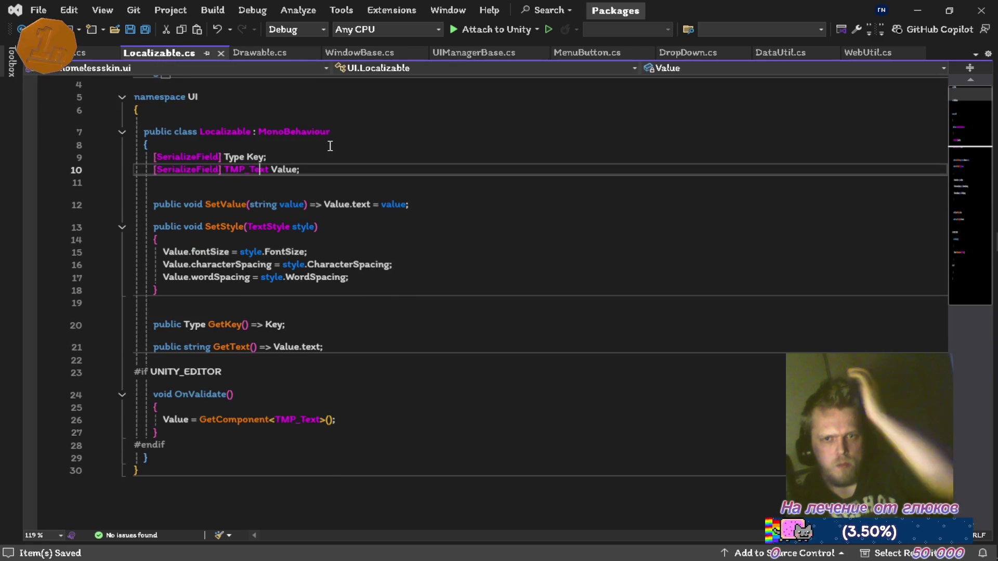
# Step: Delete Localizable's own [SerializeField] Type Key field line and save
pyautogui.press('Up')
pyautogui.write('.')
pyautogui.write('ui')
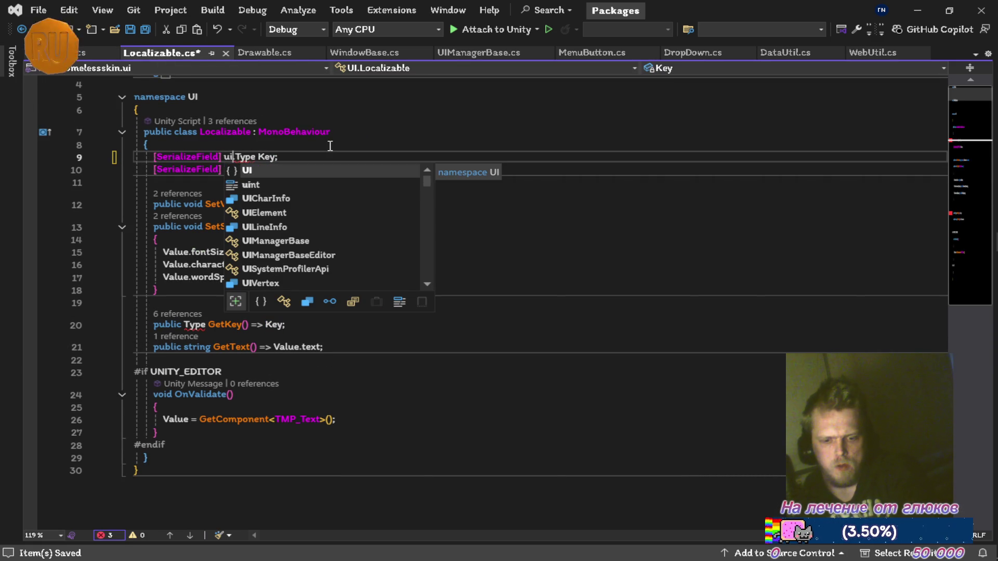
pyautogui.hotkey('ctrl', 'x')
pyautogui.hotkey('ctrl', 's')
pyautogui.press('Up')
pyautogui.press('Up')
# Step: Change Localizable's base class from MonoBehaviour to UIElement, save, and cut its GetKey line
pyautogui.press('End')
pyautogui.hotkey('ctrl', 'BackSpace')
pyautogui.write('ui')
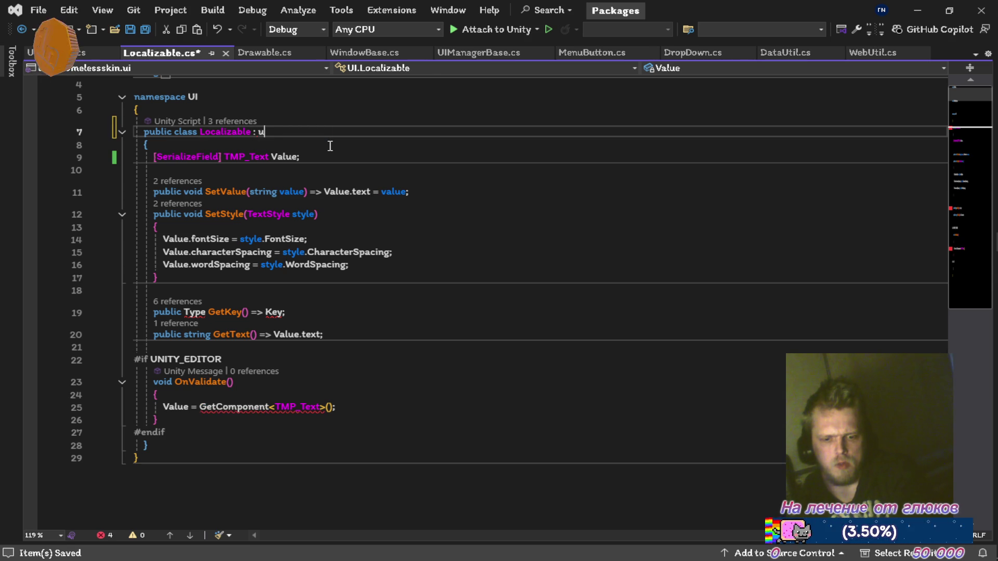
pyautogui.press('Down')
pyautogui.press('Down')
pyautogui.press('Tab')
pyautogui.hotkey('ctrl', 's')
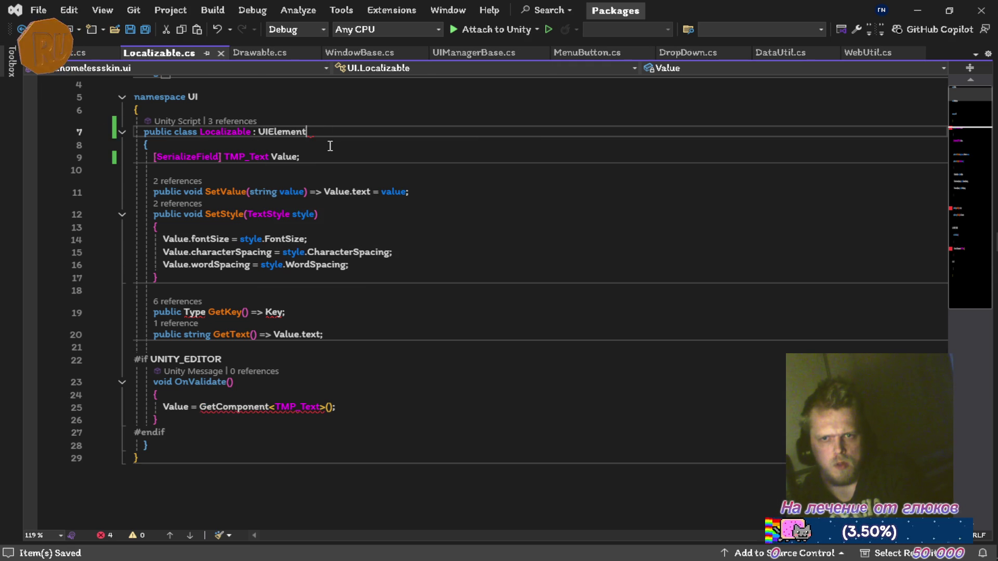
pyautogui.click(322, 316)
pyautogui.hotkey('ctrl', 'x')
# Step: Paste the GetKey method into UIElement.cs under the Key field and save
pyautogui.hotkey('ctrl', 'Tab')
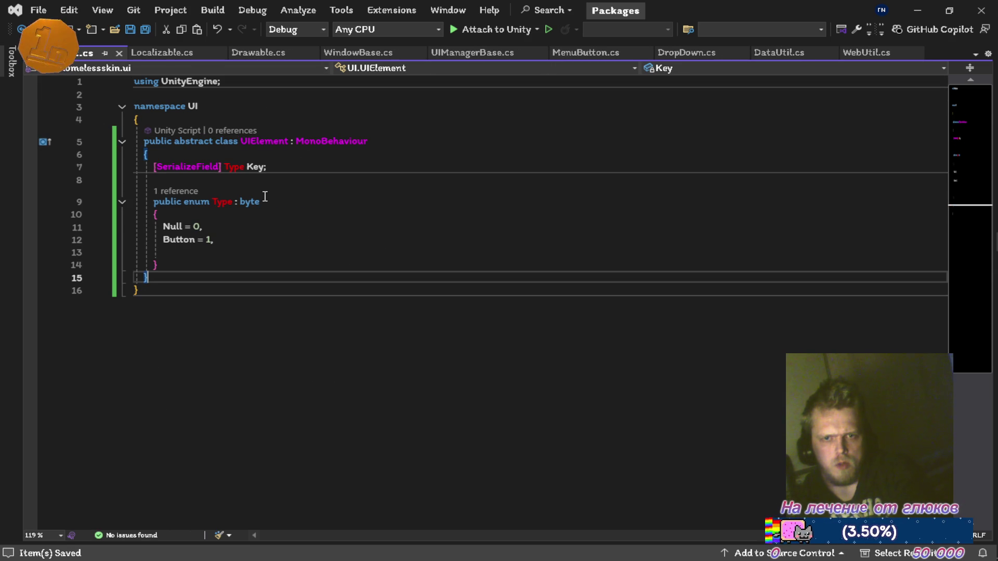
pyautogui.press('Up')
pyautogui.press('Up')
pyautogui.press('Up')
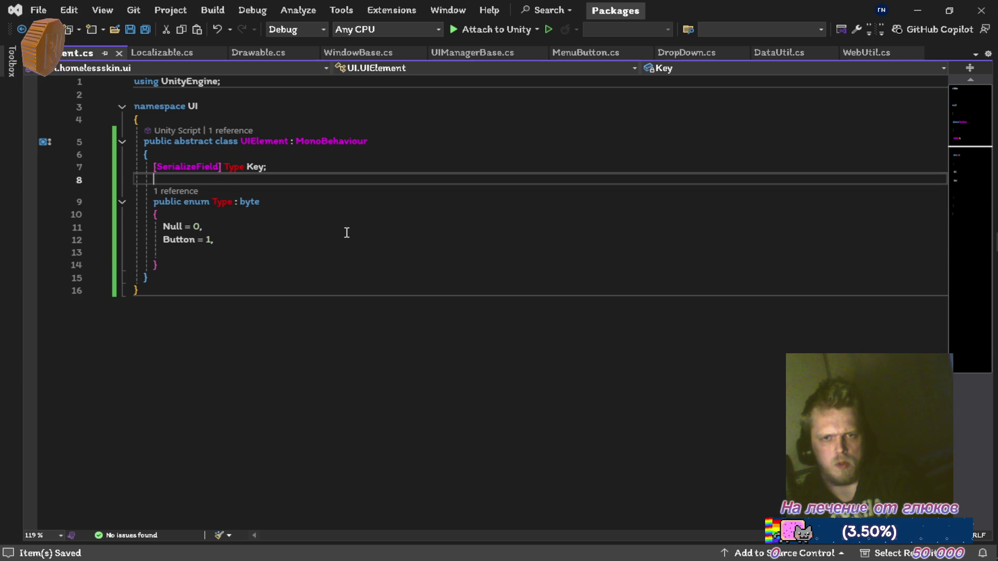
pyautogui.hotkey('ctrl', 'v')
pyautogui.press('Up')
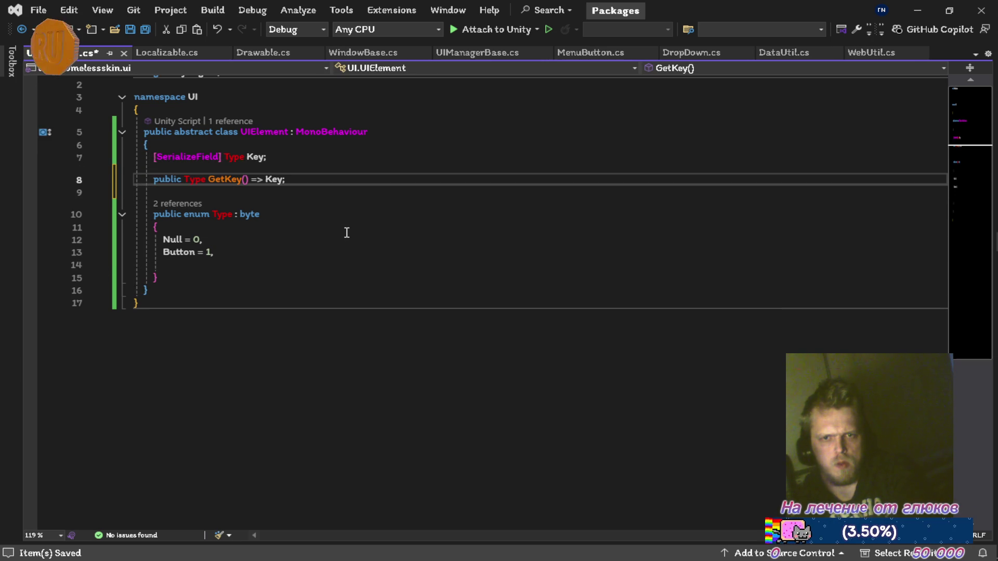
pyautogui.press('Up')
pyautogui.hotkey('ctrl', 's')
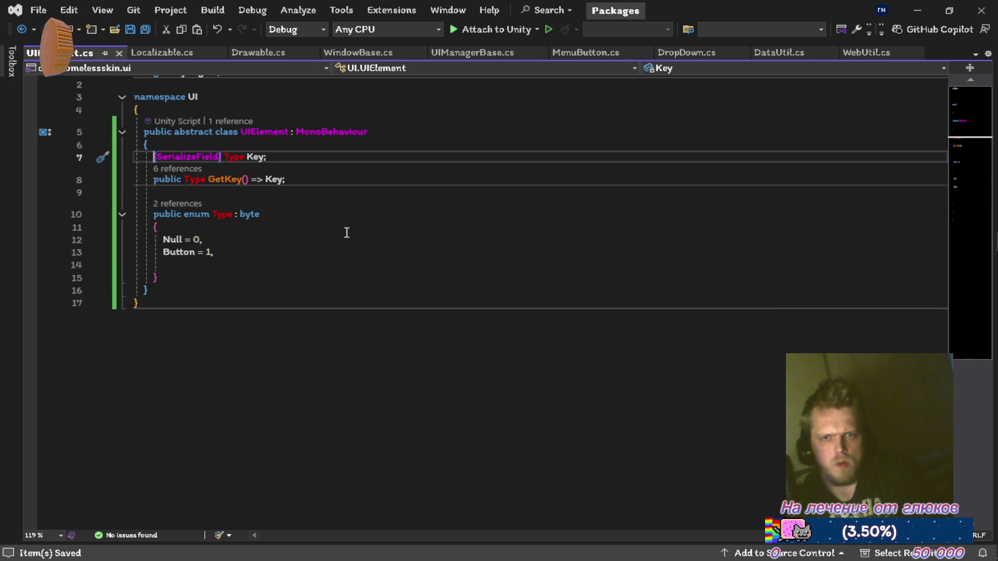
# Step: Add a new line below Key in UIElement and begin typing a public abstract member
pyautogui.press('End')
pyautogui.press('Return')
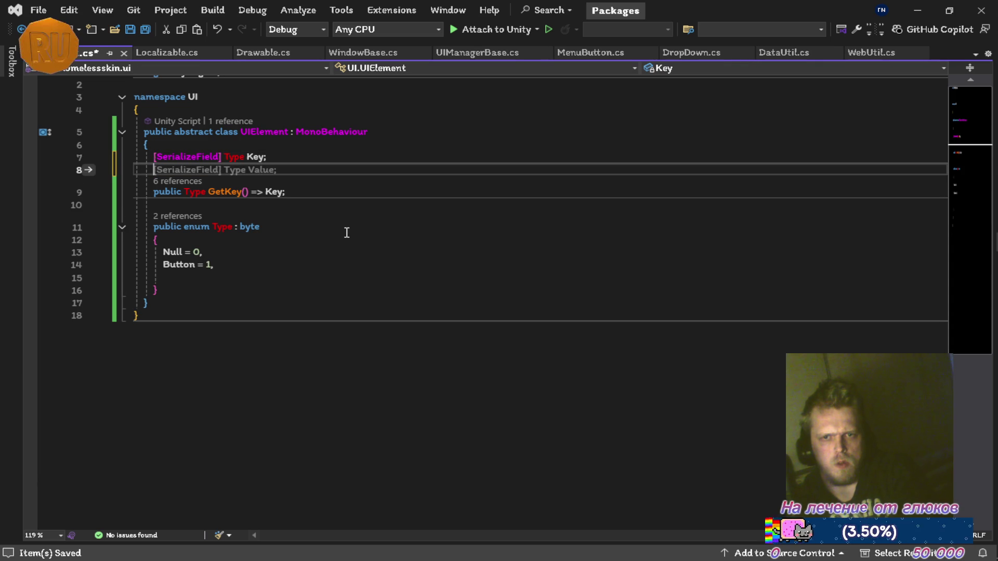
pyautogui.press('Escape')
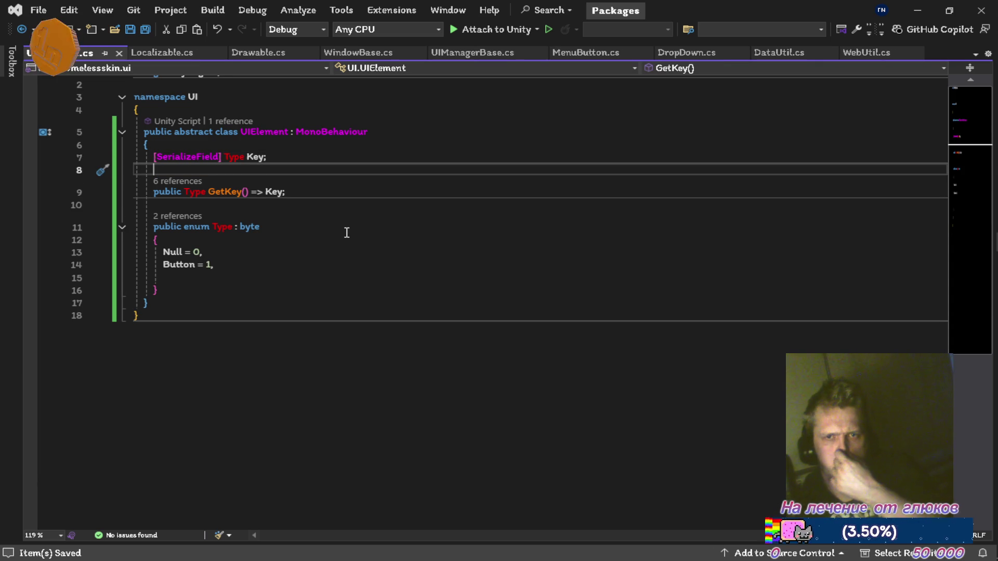
pyautogui.click(168, 54)
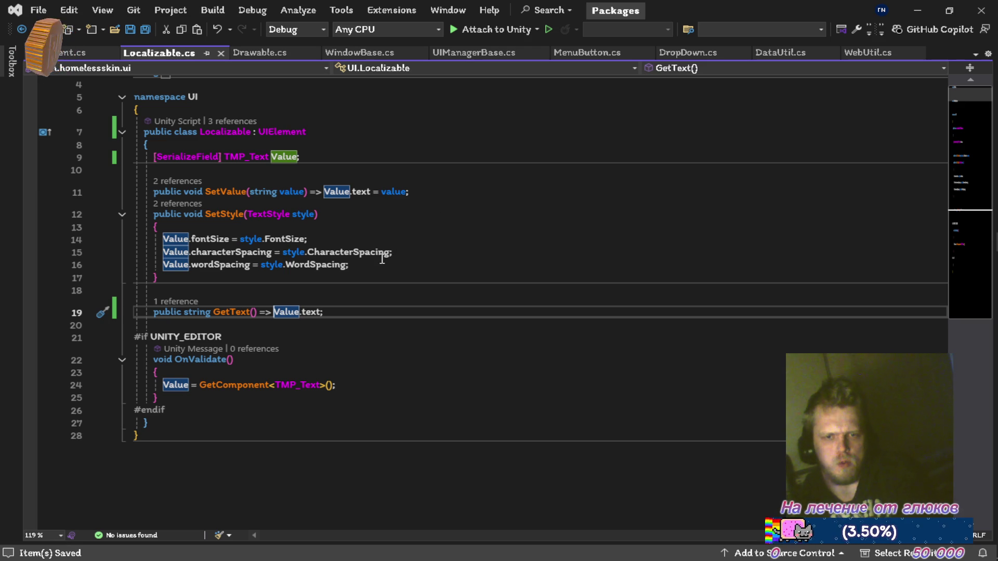
pyautogui.hotkey('ctrl', 'Tab')
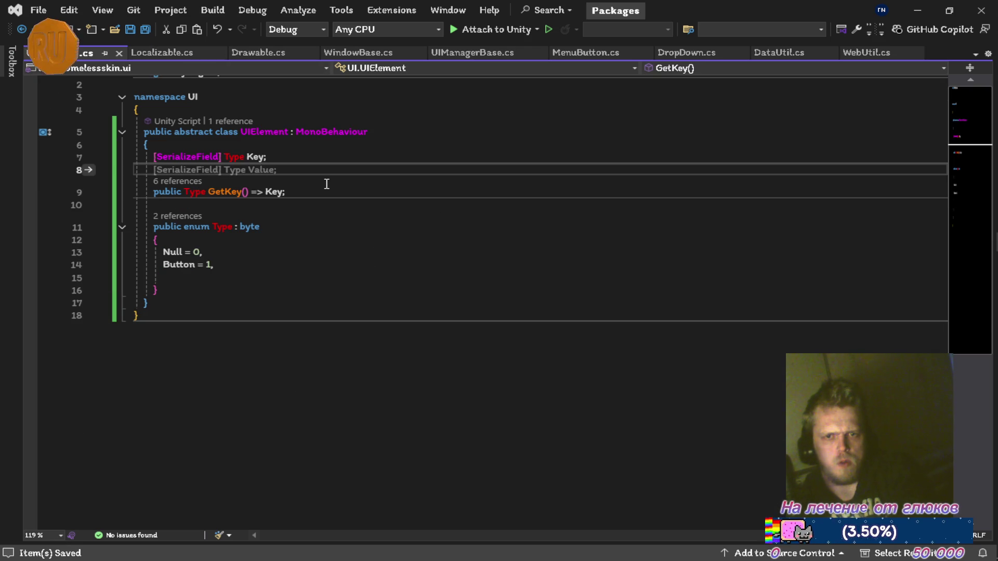
pyautogui.press('Escape')
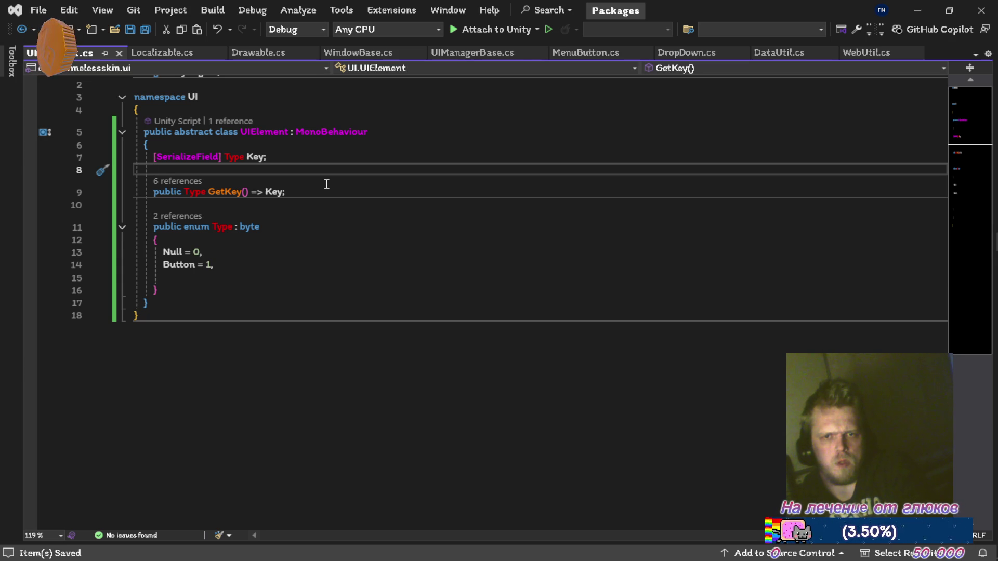
pyautogui.press('Return')
pyautogui.press('Return')
pyautogui.press('Up')
pyautogui.write('p')
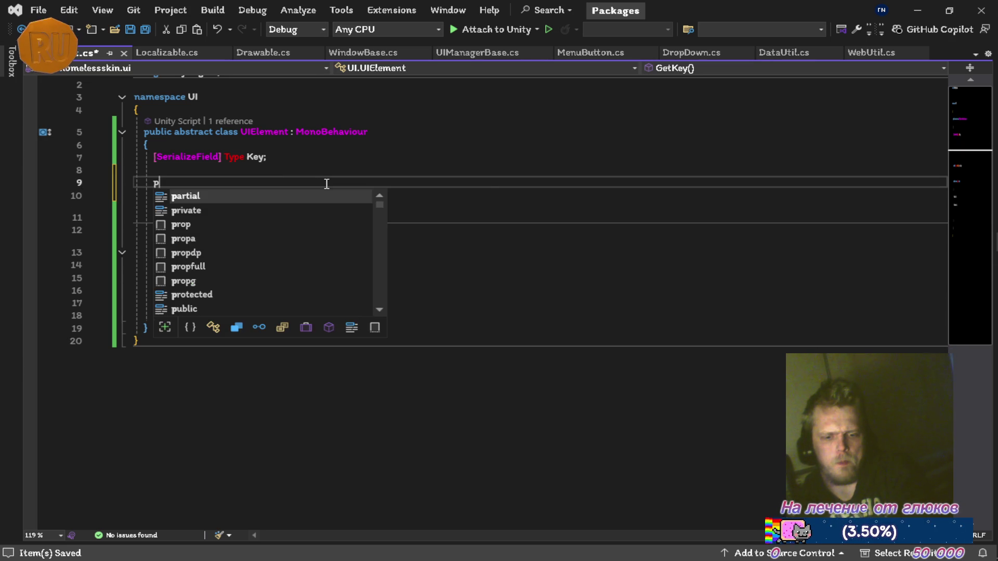
pyautogui.write('ublic a')
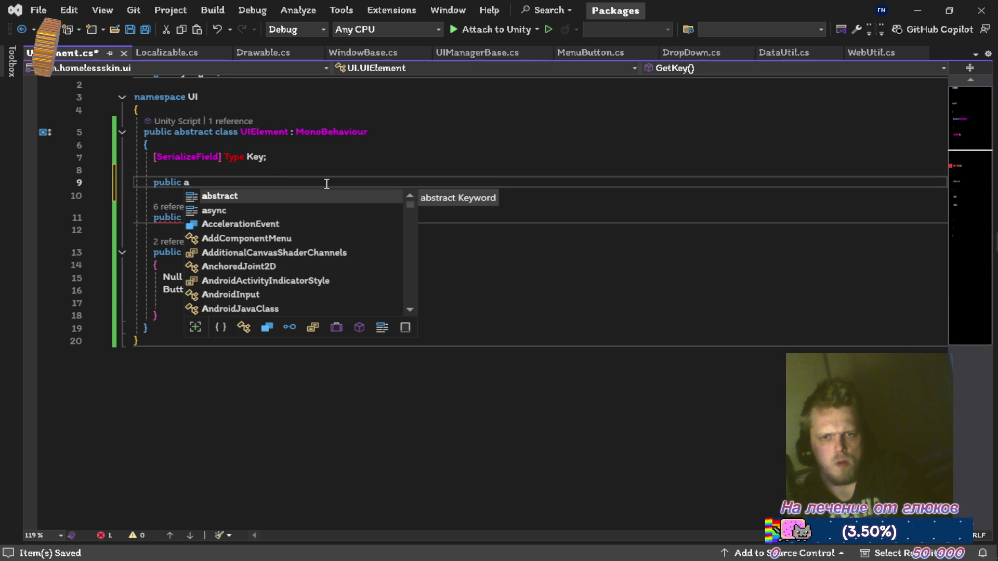
# Step: Complete the declaration as public abstract T GetValue<T>() and save UIElement.cs
pyautogui.press('Tab')
pyautogui.write('GetV')
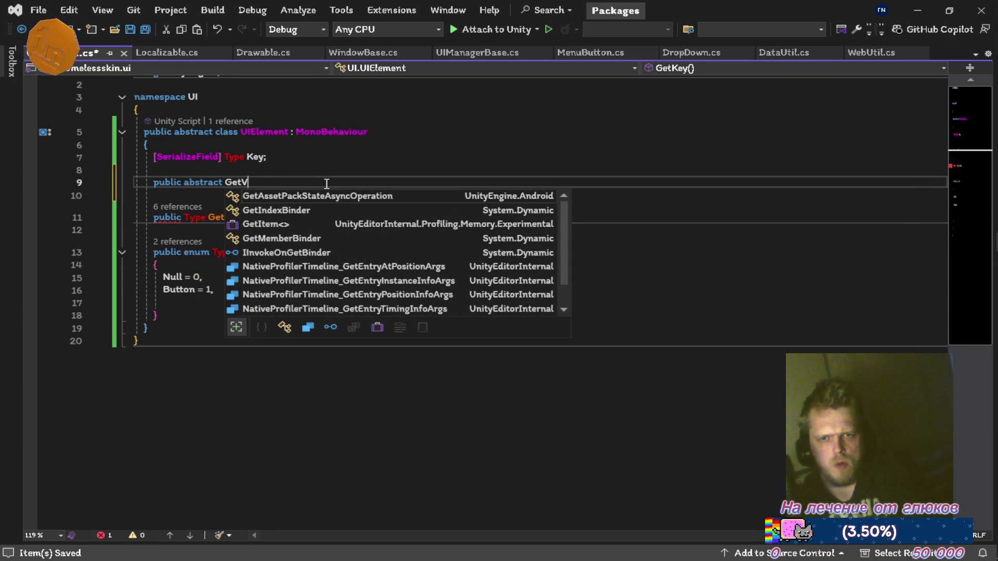
pyautogui.write('alue()')
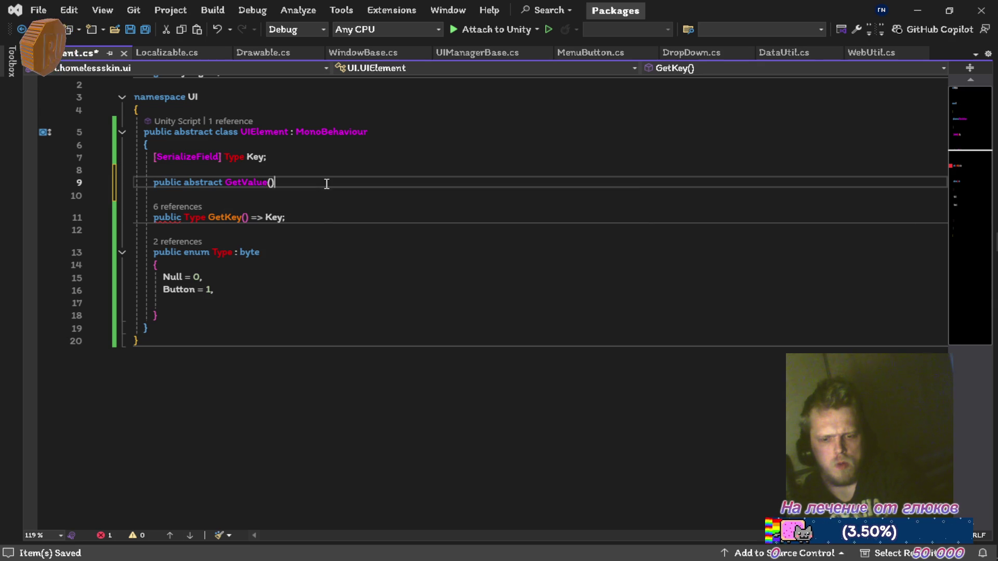
pyautogui.press('Left')
pyautogui.press('Left')
pyautogui.press('Left')
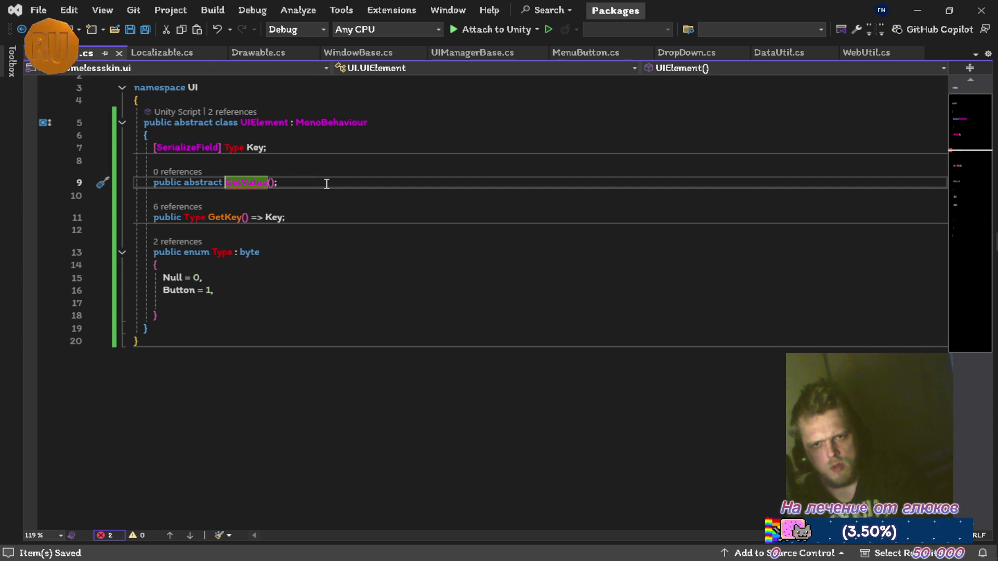
pyautogui.write('T ')
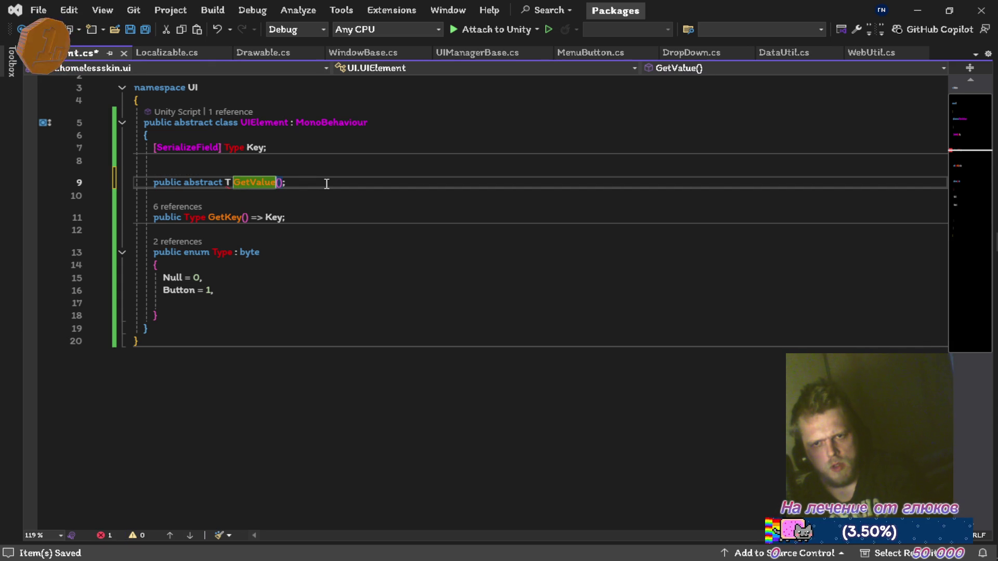
pyautogui.write('<T>')
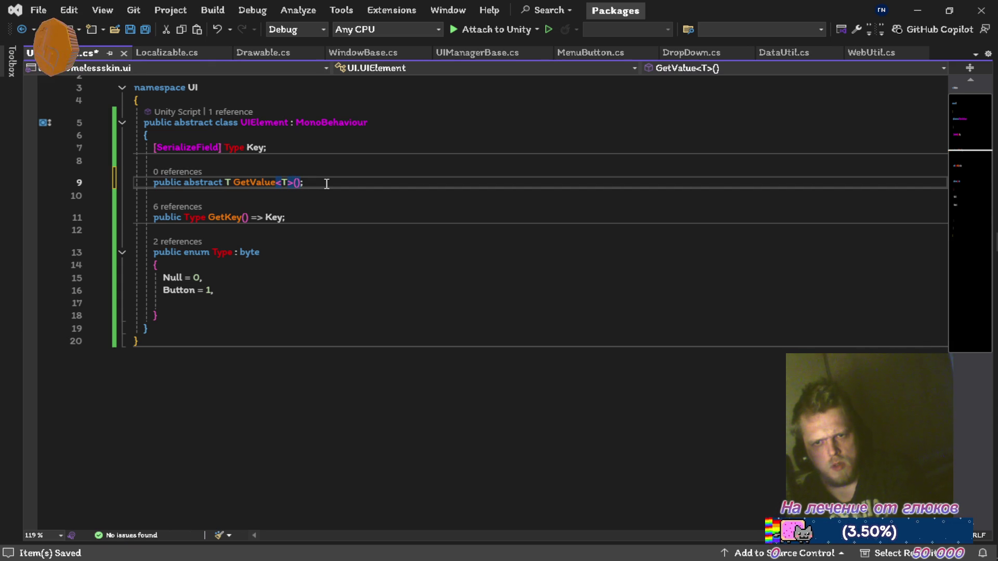
pyautogui.hotkey('ctrl', 's')
pyautogui.hotkey('ctrl', 'k')
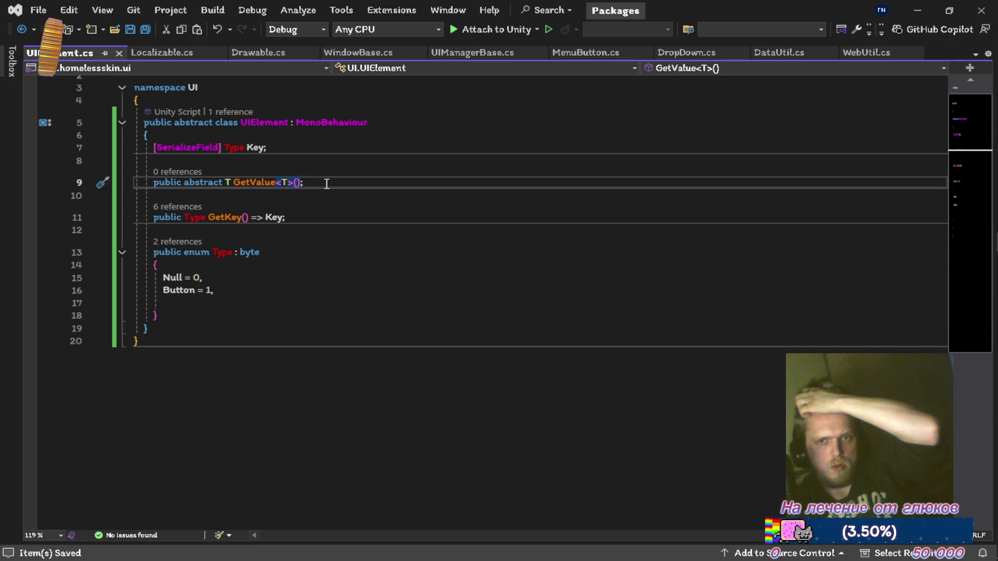
# Step: Remove the unfinished 'where T' constraint from GetValue and save UIElement.cs again
pyautogui.press('Right')
pyautogui.press('Right')
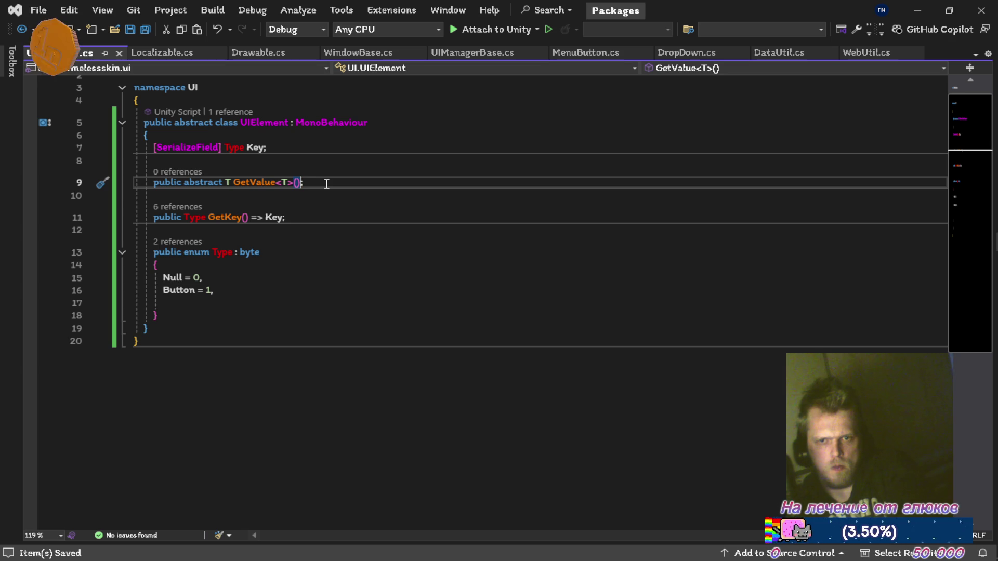
pyautogui.write('w')
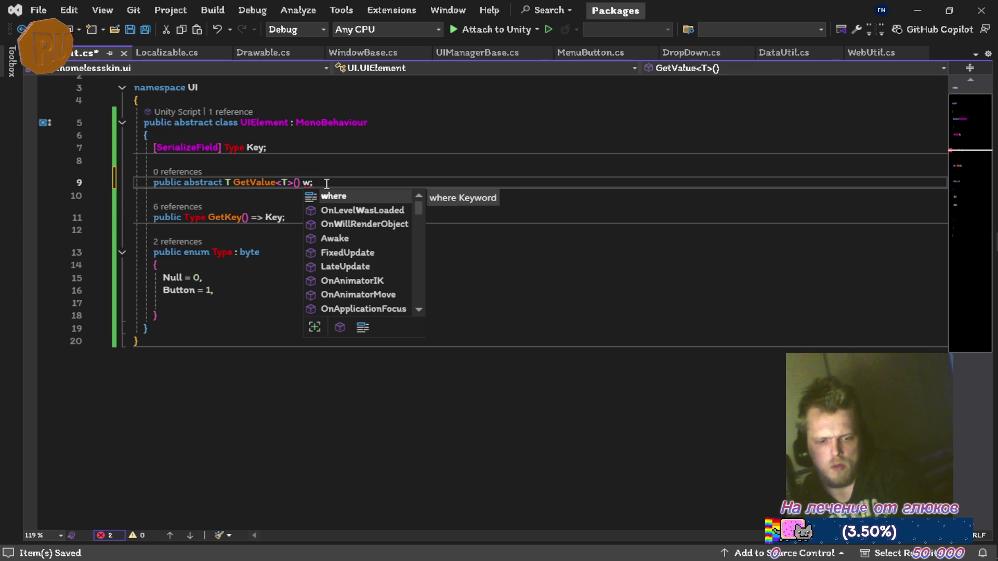
pyautogui.write('here T :')
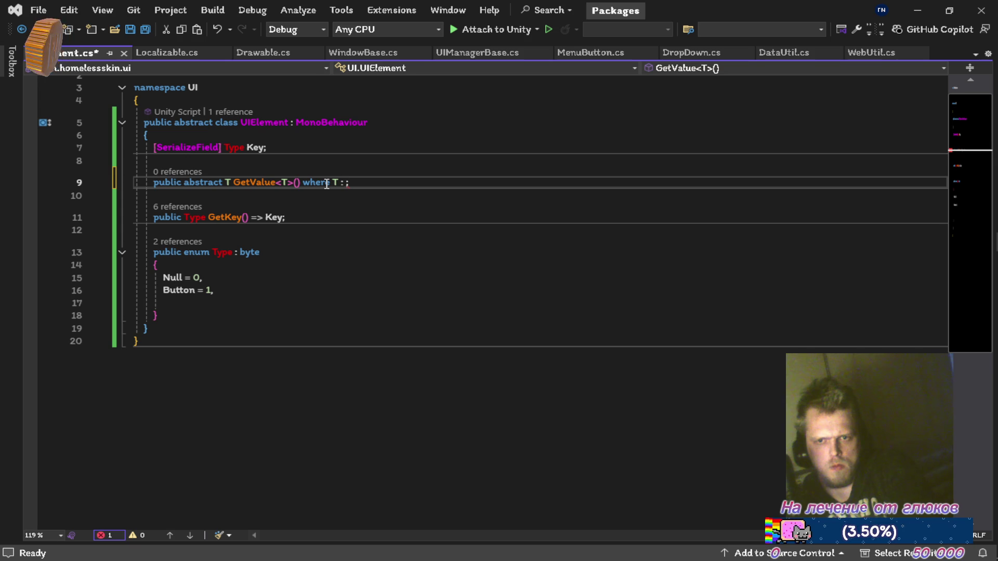
pyautogui.press('BackSpace')
pyautogui.press('BackSpace')
pyautogui.press('BackSpace')
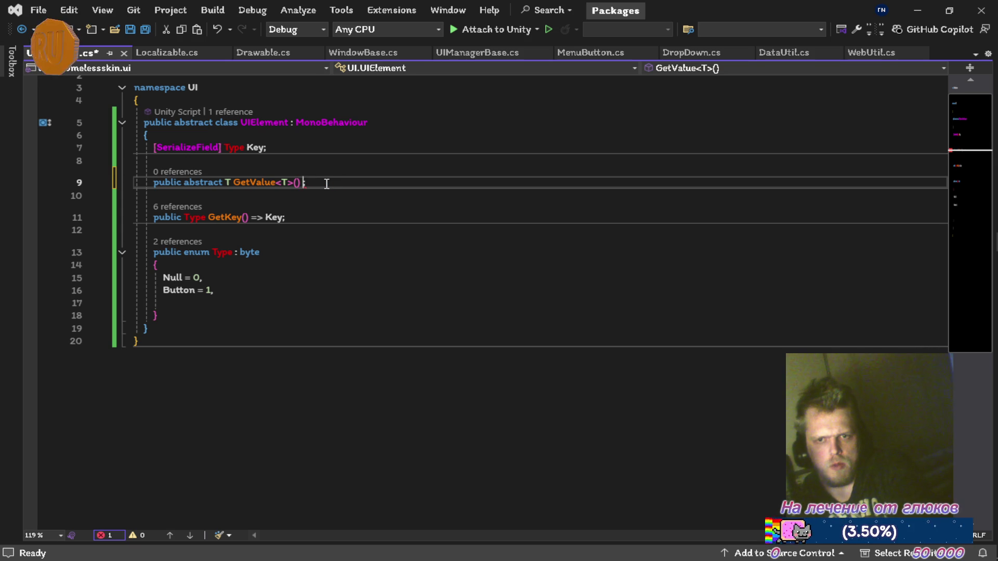
pyautogui.hotkey('ctrl', 's')
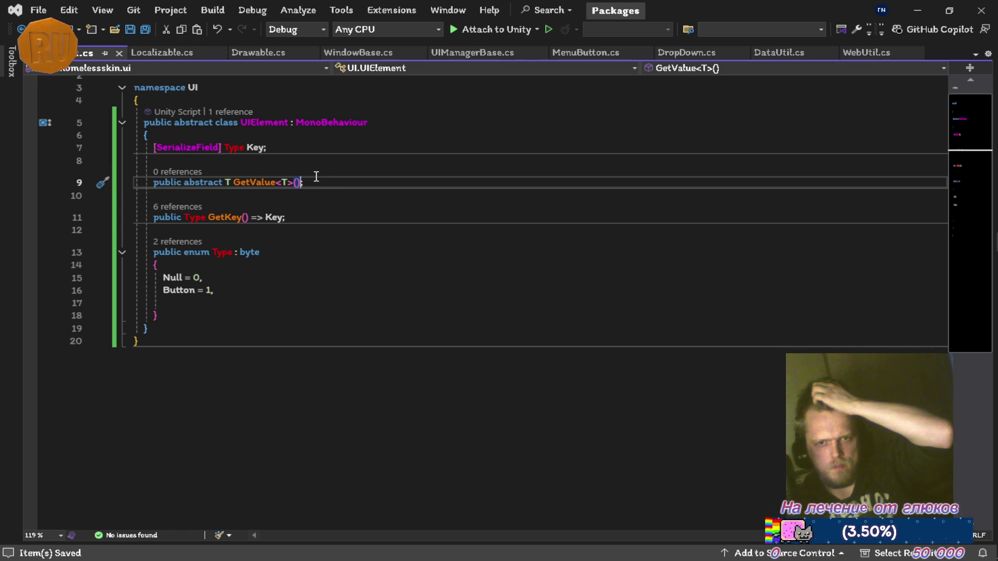
pyautogui.click(167, 57)
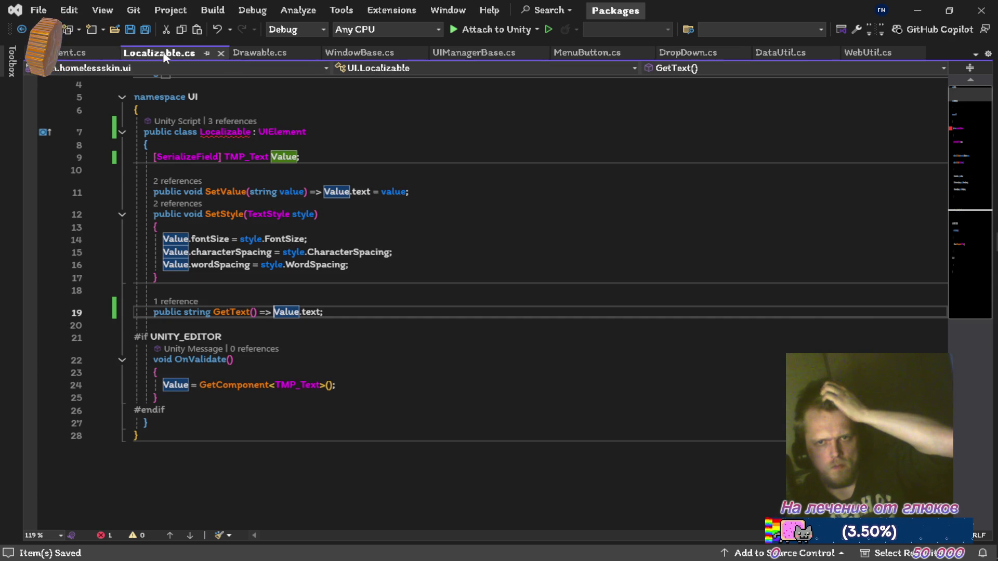
# Step: Implement the abstract class on Localizable to generate a GetValue<T> override stub
pyautogui.click(231, 132)
pyautogui.hotkey('ctrl', 'r')
pyautogui.hotkey('ctrl', 'r')
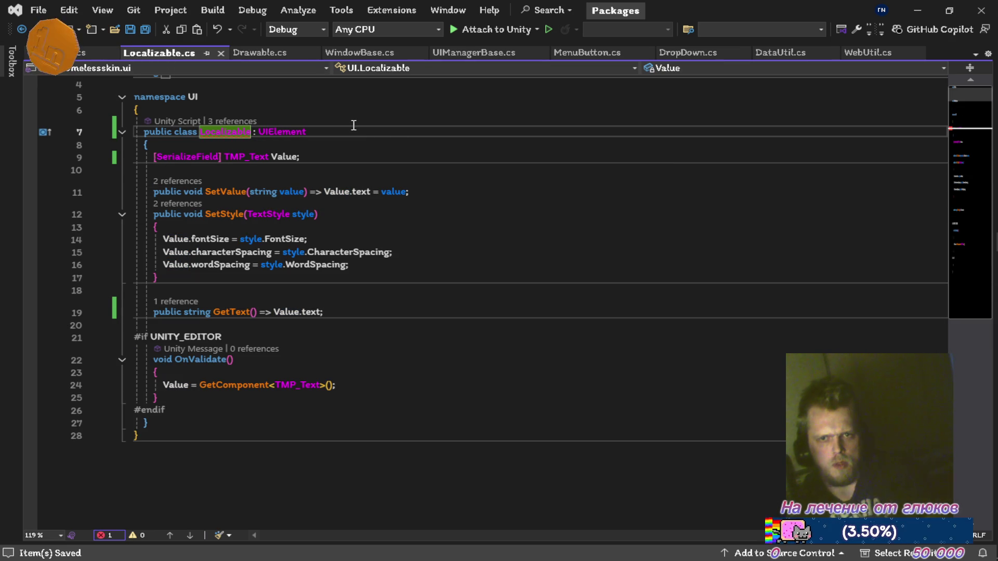
pyautogui.hotkey('ctrl', '.')
pyautogui.press('Return')
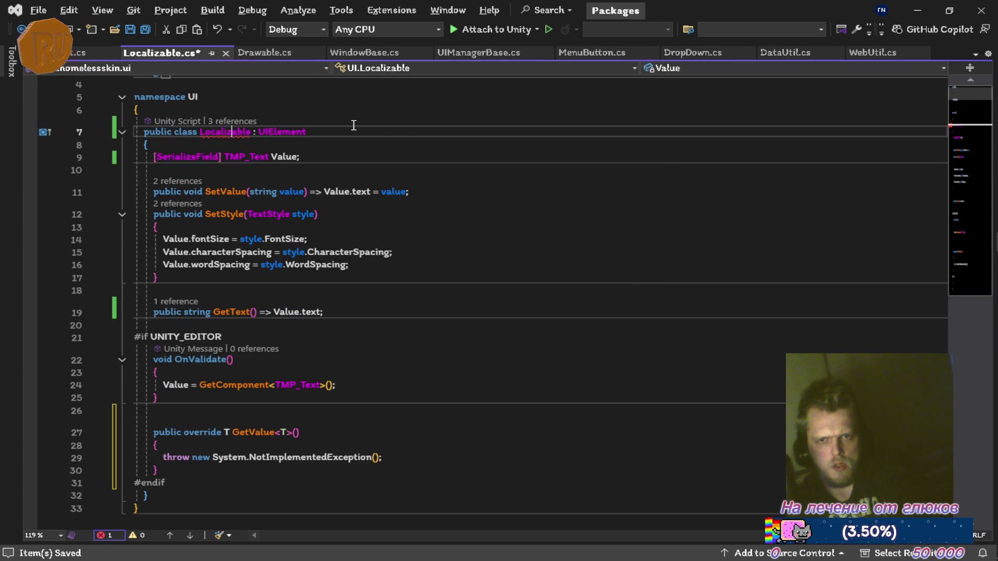
# Step: Move the generated GetValue<T> override to sit between SetStyle and GetText
pyautogui.press('Down')
pyautogui.press('Down')
pyautogui.press('Down')
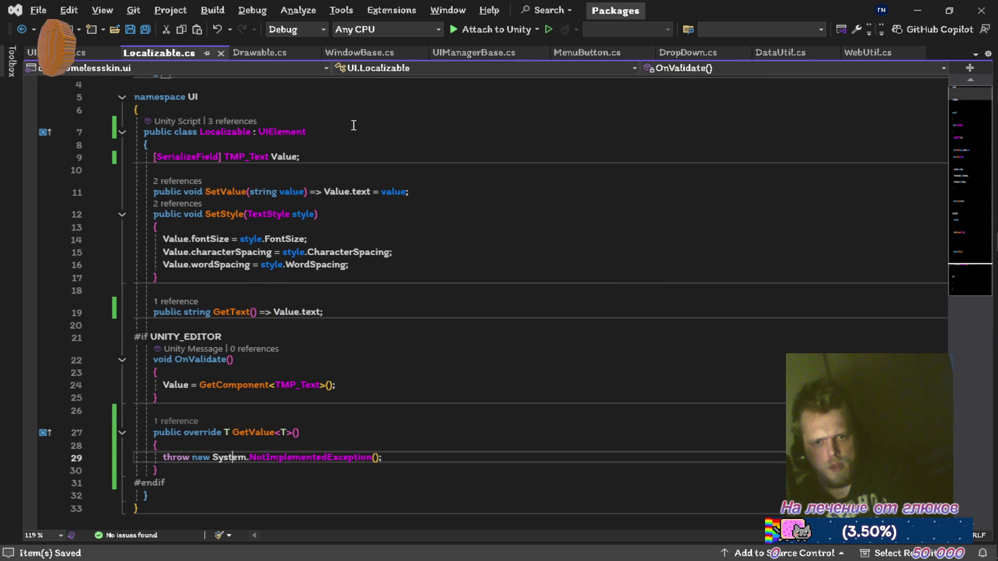
pyautogui.hotkey('shift', 'Down')
pyautogui.hotkey('shift', 'Up')
pyautogui.hotkey('shift', 'Up')
pyautogui.hotkey('shift', 'Up')
pyautogui.hotkey('alt', 'Up')
pyautogui.hotkey('alt', 'Up')
pyautogui.hotkey('alt', 'Up')
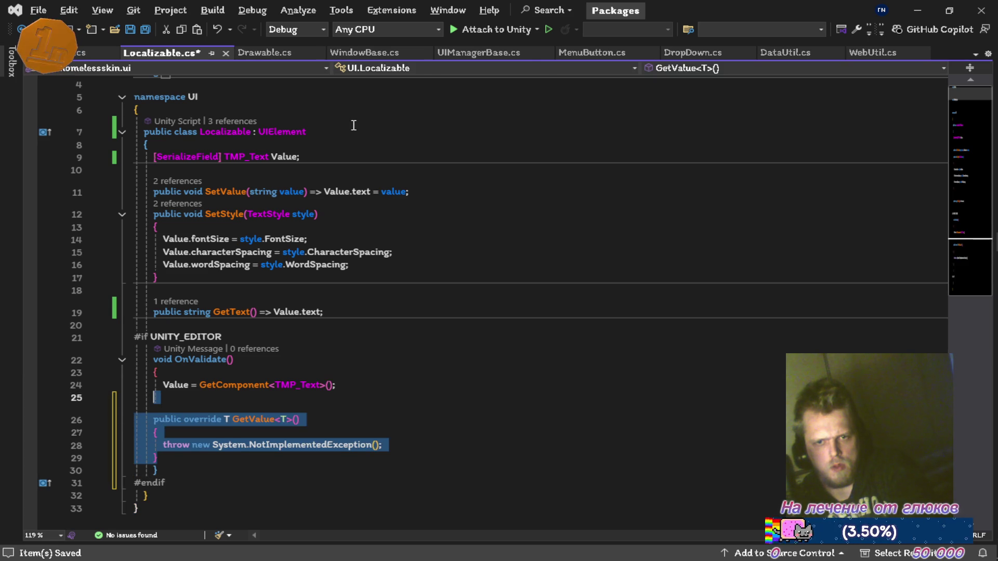
pyautogui.hotkey('alt', 'Down')
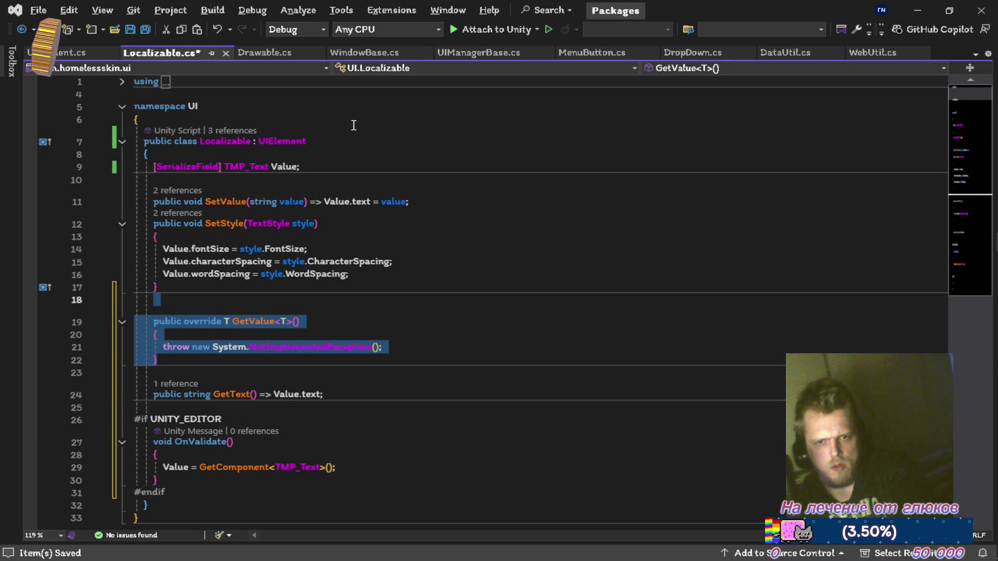
pyautogui.press('Down')
pyautogui.press('Up')
pyautogui.press('Up')
pyautogui.press('Up')
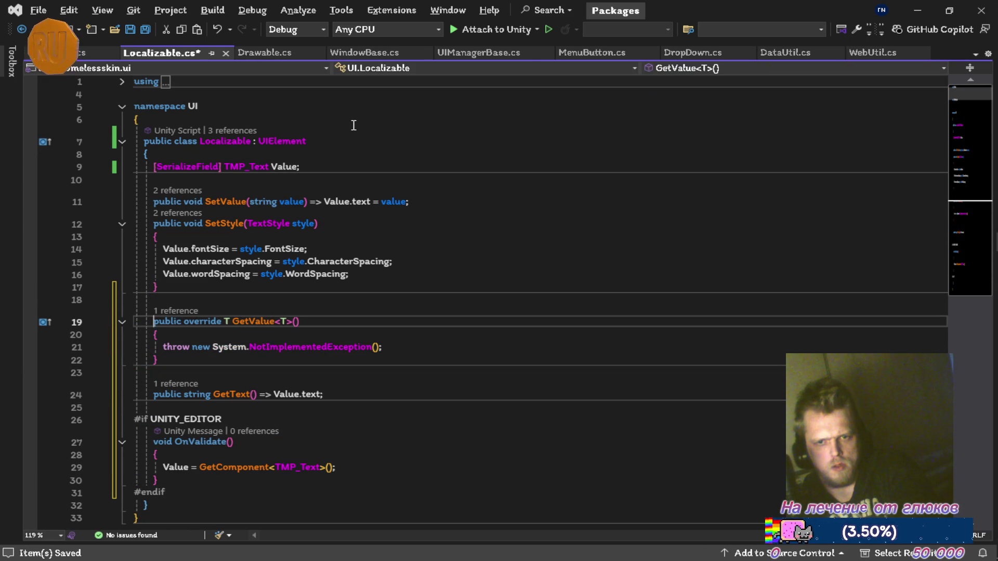
pyautogui.press('Left')
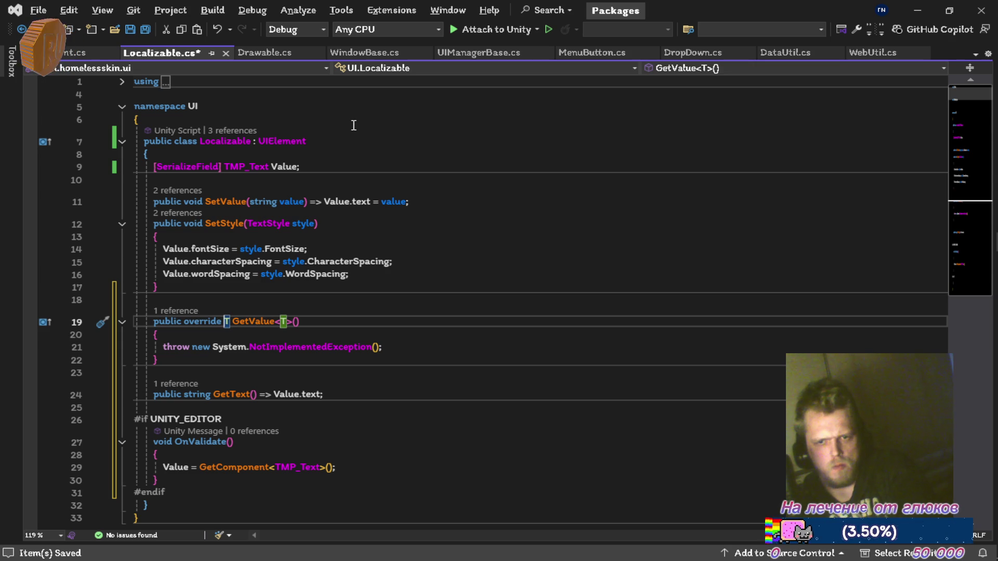
# Step: Give GetValue the expression body '=> Value.text;' and save Localizable.cs
pyautogui.press('End')
pyautogui.write('=> ')
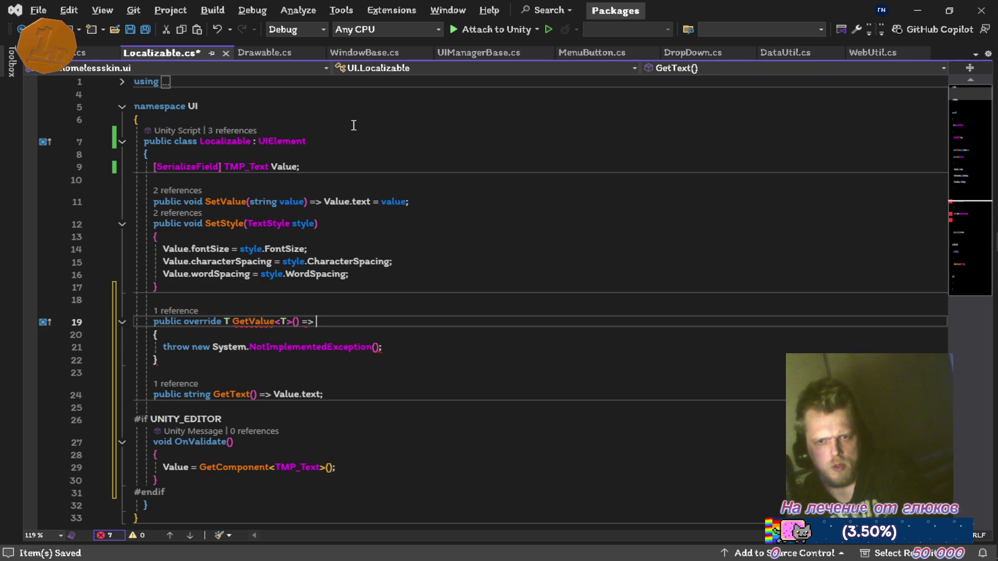
pyautogui.write('Value.text;')
pyautogui.hotkey('ctrl', 's')
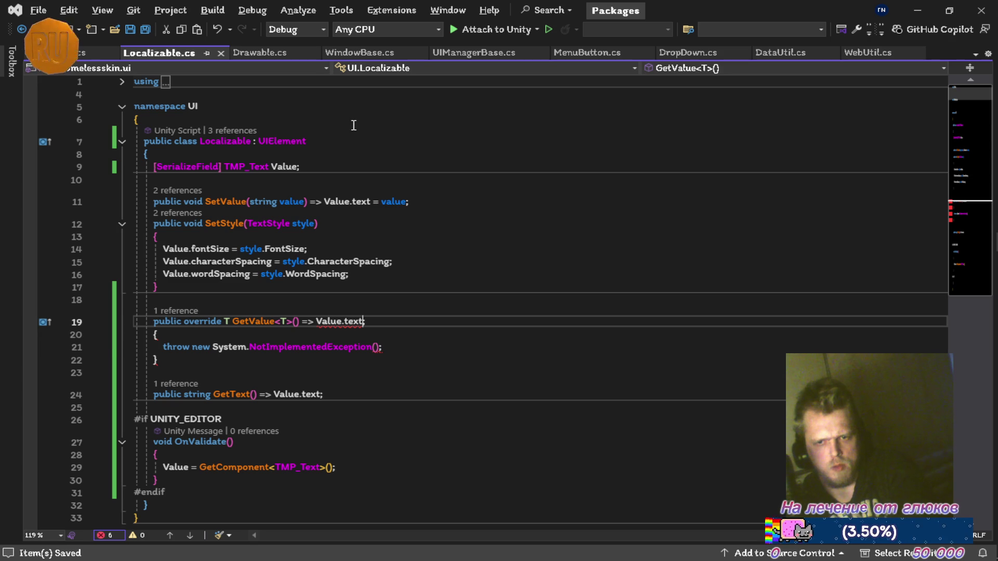
pyautogui.hotkey('ctrl', '.')
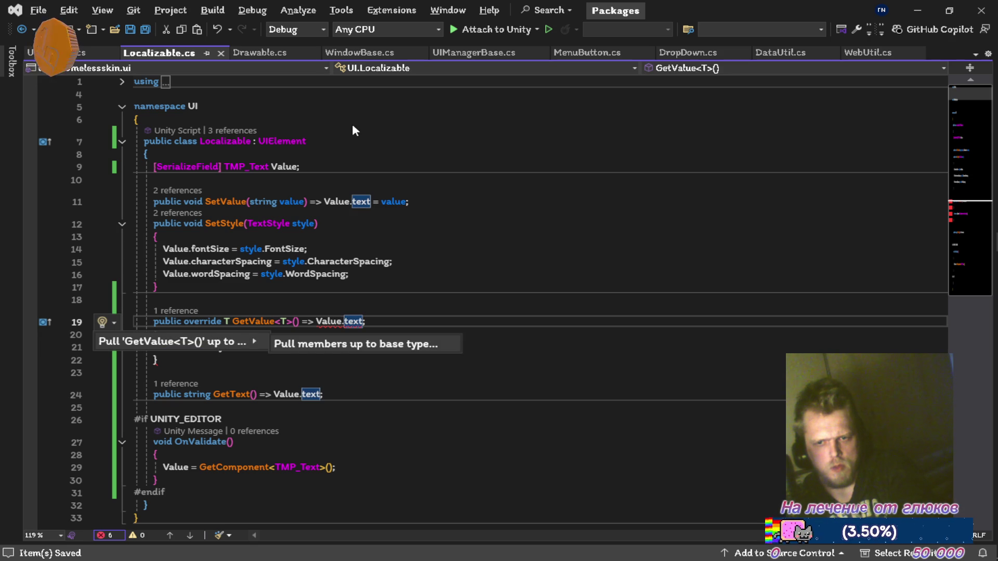
pyautogui.press('Escape')
pyautogui.press('Escape')
# Step: Replace T with string as GetValue's type argument and return type, then check the CS0501 error
pyautogui.hotkey('ctrl', 'Left')
pyautogui.hotkey('ctrl', 'Left')
pyautogui.hotkey('ctrl', 'Left')
pyautogui.press('Delete')
pyautogui.write('str')
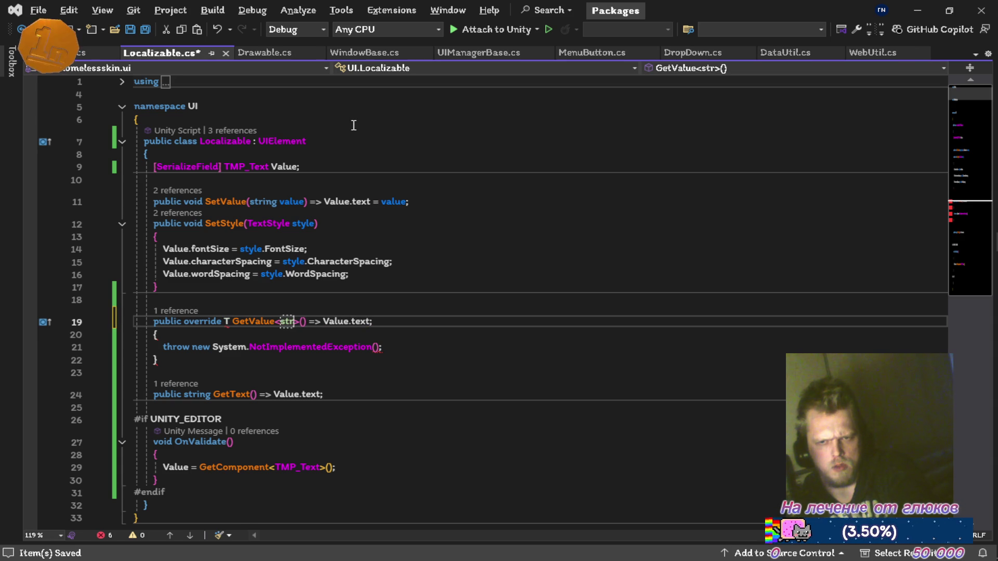
pyautogui.write('ing')
pyautogui.hotkey('ctrl', 'Left')
pyautogui.hotkey('ctrl', 'Left')
pyautogui.hotkey('ctrl', 'Left')
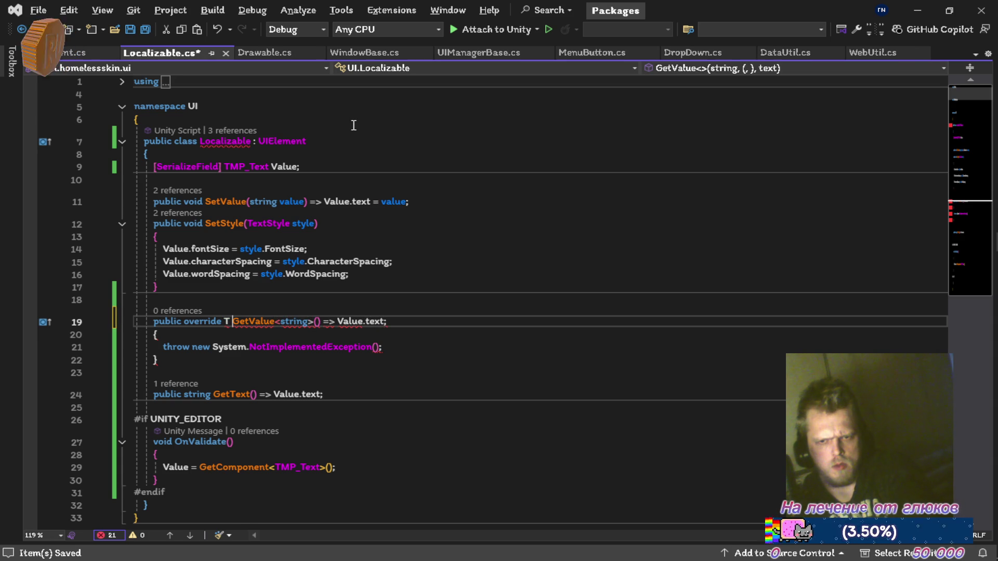
pyautogui.press('BackSpace')
pyautogui.press('BackSpace')
pyautogui.write('string')
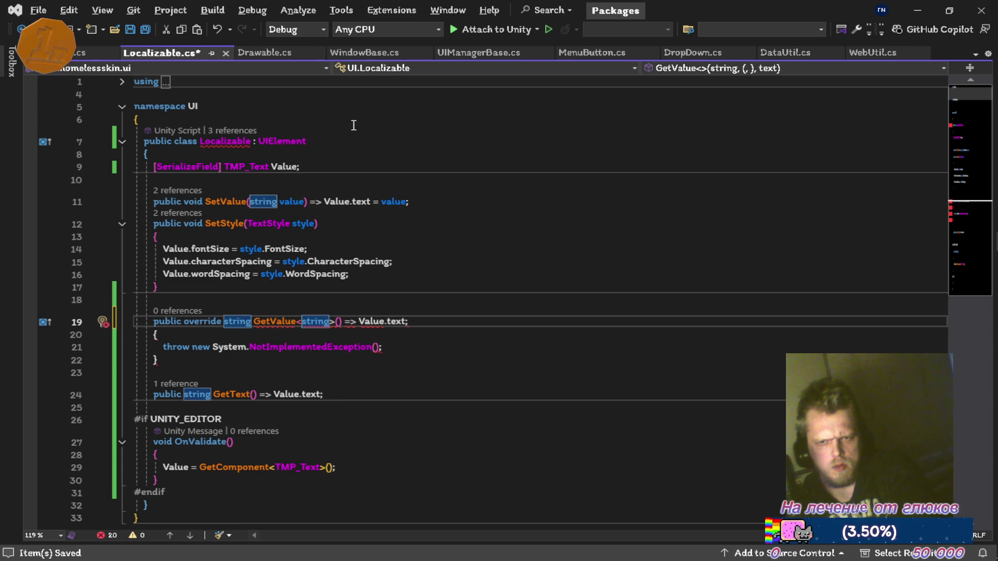
pyautogui.moveTo(265, 323)
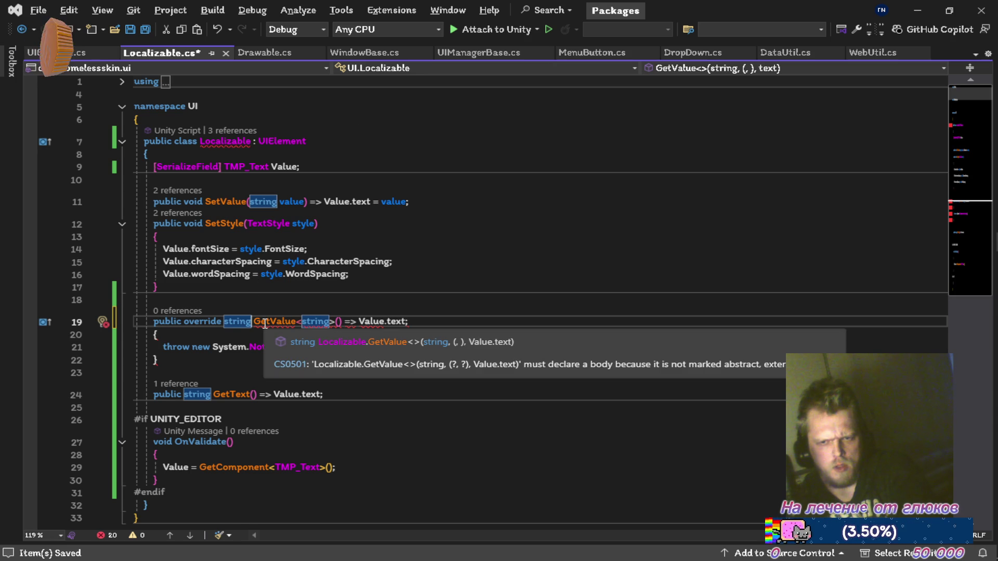
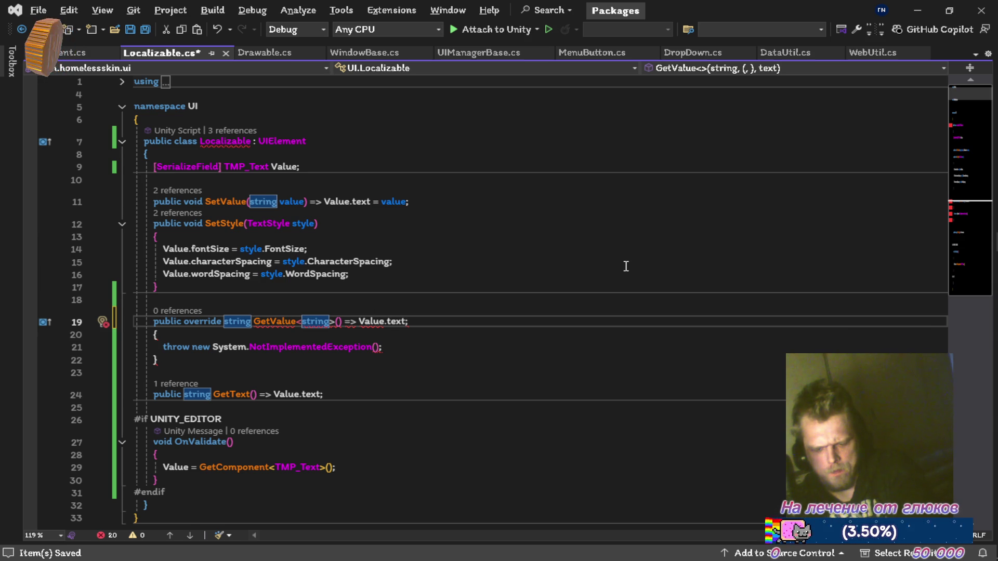
# Step: Strip the generic <T> type parameter from Localizable's GetValue declaration
pyautogui.press('BackSpace')
pyautogui.press('BackSpace')
pyautogui.press('BackSpace')
pyautogui.press('BackSpace')
pyautogui.press('BackSpace')
pyautogui.press('BackSpace')
pyautogui.write('T')
pyautogui.press('Right')
pyautogui.press('Right')
pyautogui.press('Right')
pyautogui.press('Delete')
pyautogui.press('Delete')
pyautogui.press('Delete')
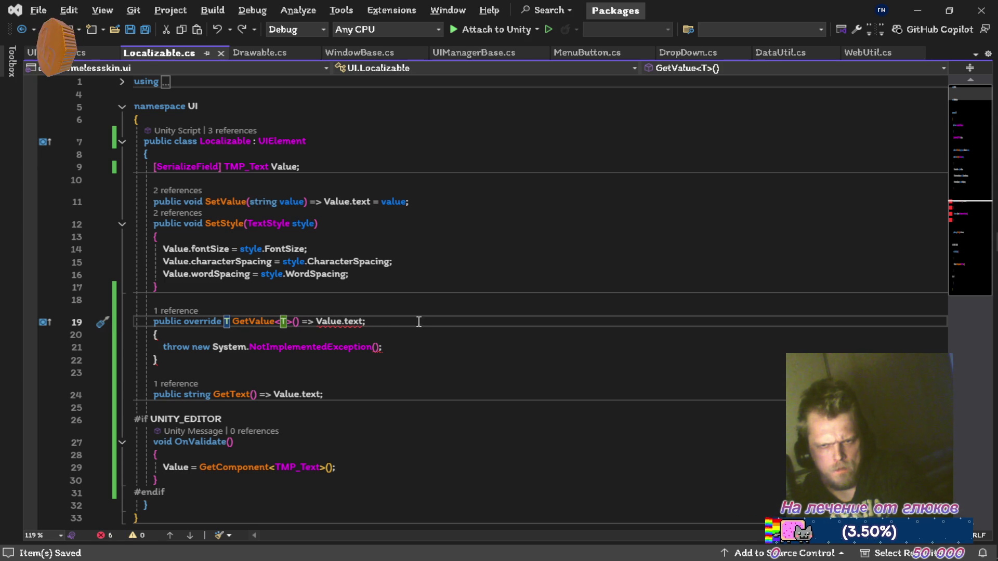
pyautogui.moveTo(357, 326)
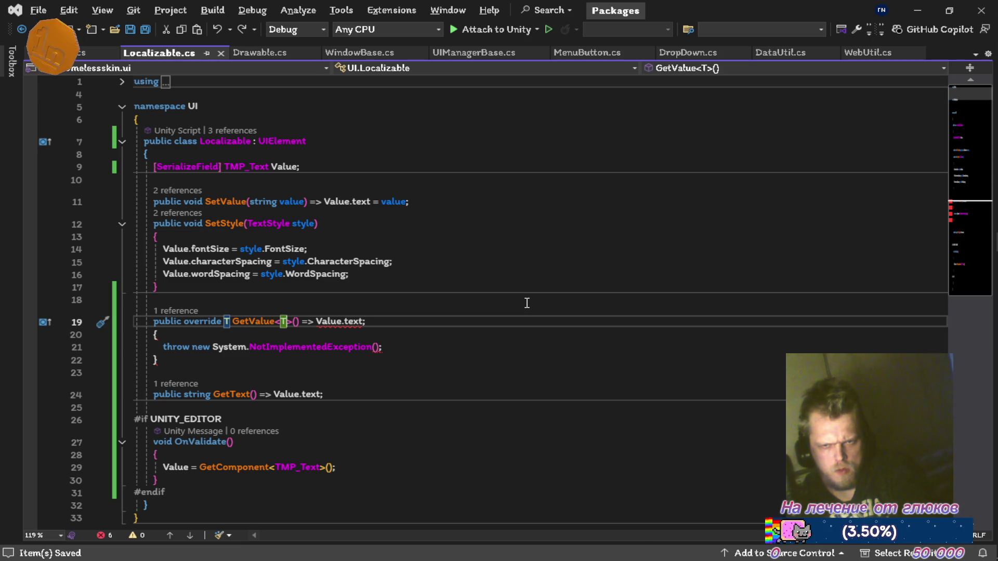
pyautogui.press('Delete')
pyautogui.press('BackSpace')
pyautogui.press('BackSpace')
# Step: Give GetValue a string return type, save, and delete its NotImplementedException body
pyautogui.hotkey('ctrl', 'Left')
pyautogui.hotkey('ctrl', 'Left')
pyautogui.press('Delete')
pyautogui.write('string')
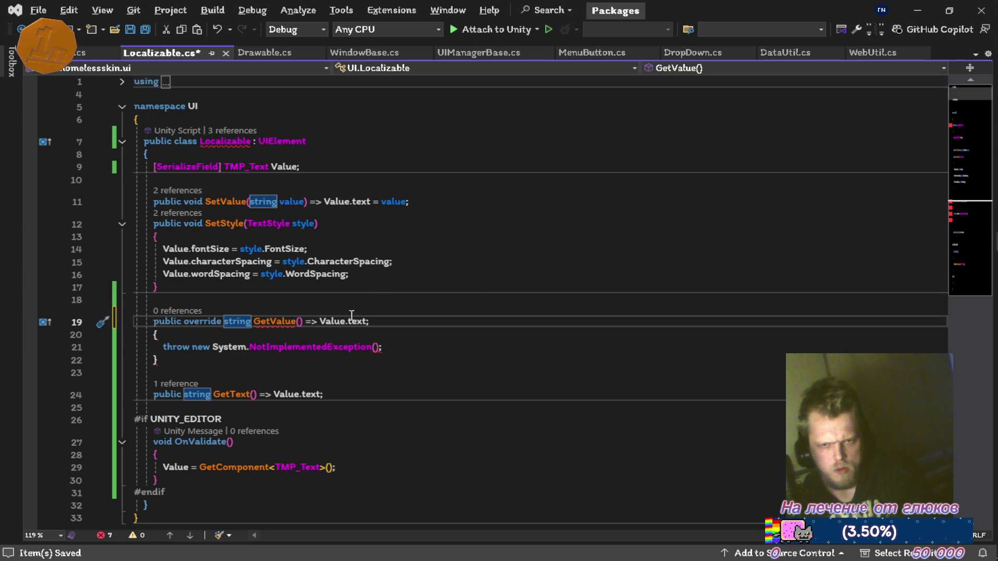
pyautogui.moveTo(285, 324)
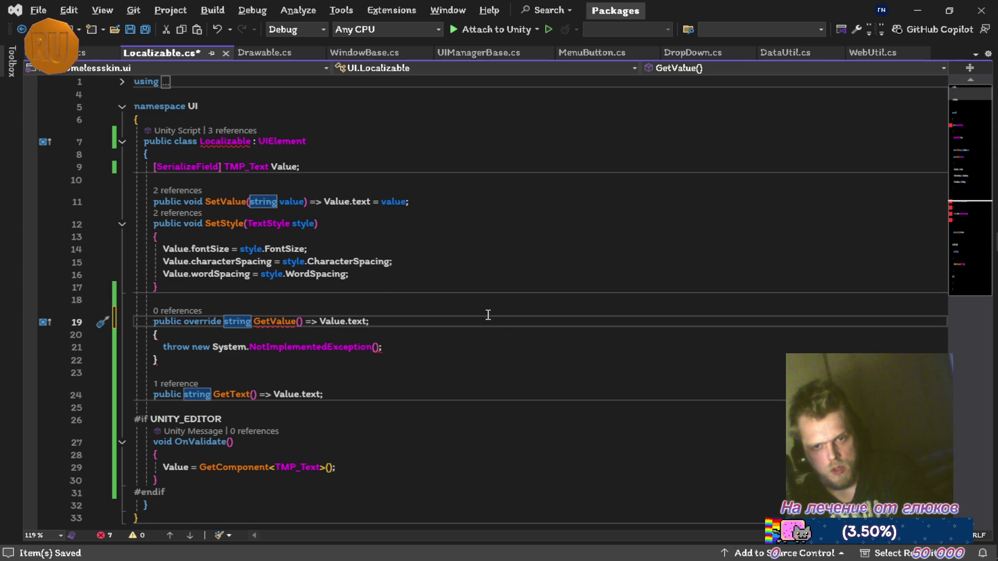
pyautogui.hotkey('ctrl', 's')
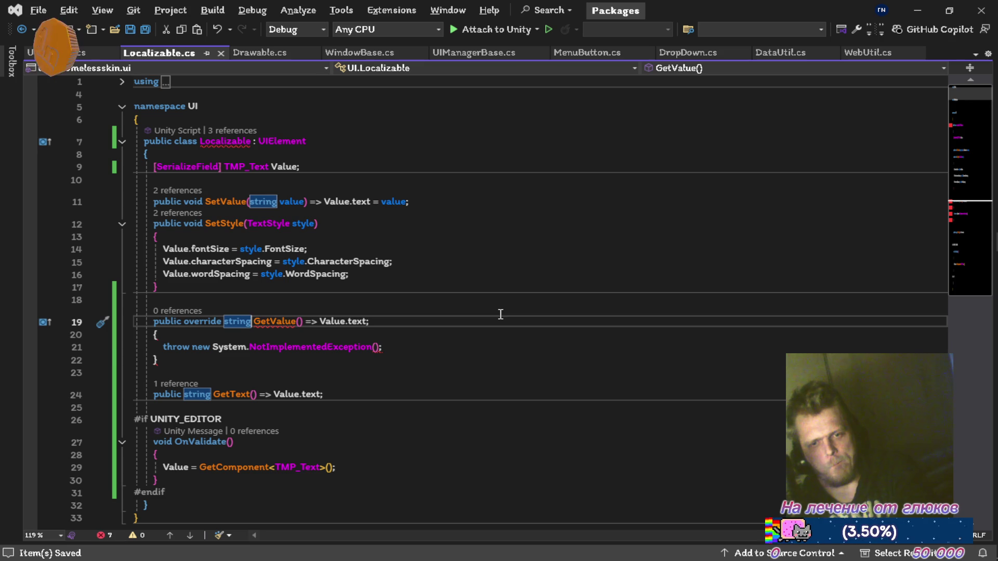
pyautogui.press('Down')
pyautogui.hotkey('ctrl', 'x')
pyautogui.hotkey('ctrl', 'x')
pyautogui.hotkey('ctrl', 'x')
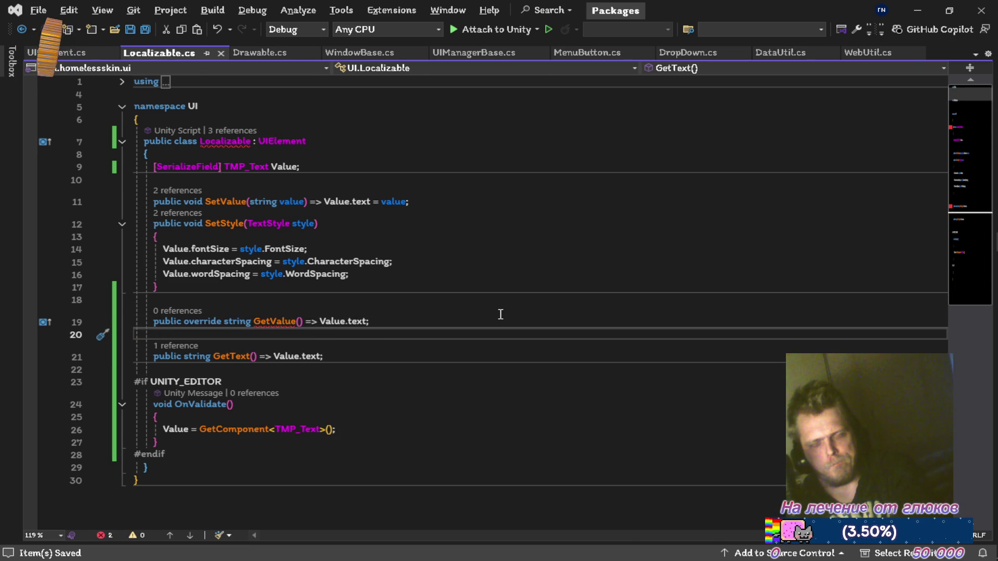
# Step: Try a <string> type argument on GetValue, then remove it again and save
pyautogui.press('Up')
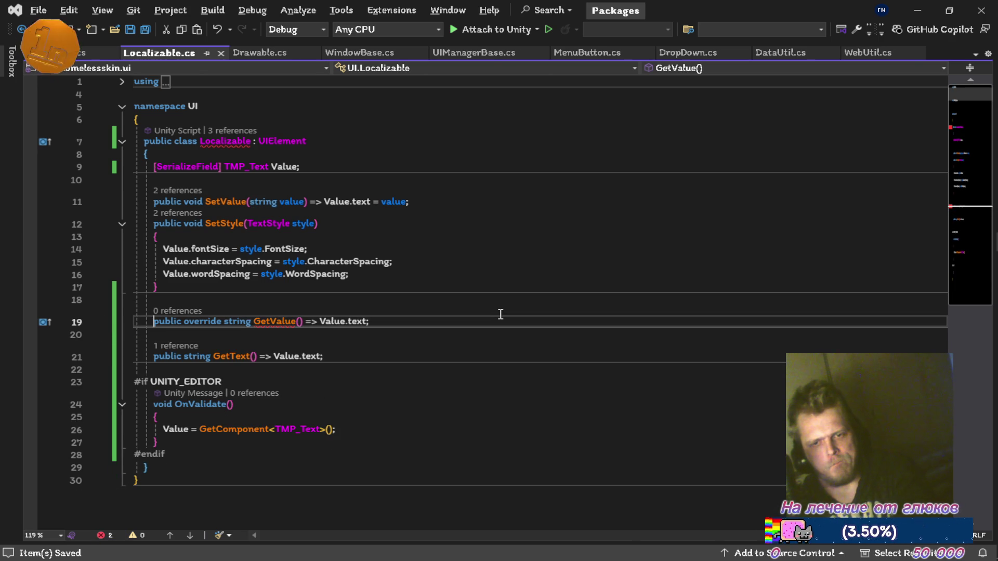
pyautogui.hotkey('ctrl', 'Right')
pyautogui.hotkey('ctrl', 'Right')
pyautogui.hotkey('ctrl', 'shift', 'Right')
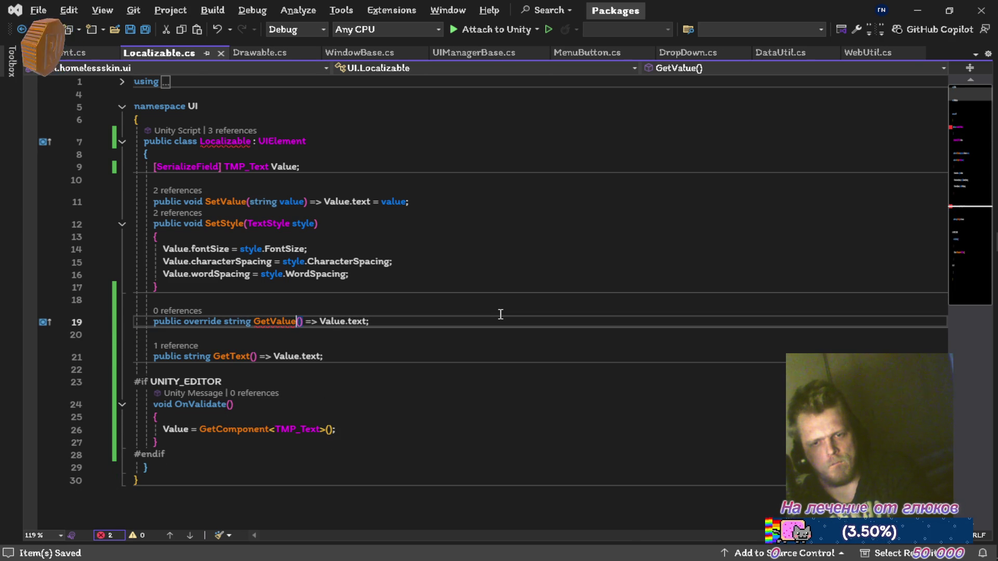
pyautogui.press('Right')
pyautogui.write('<str')
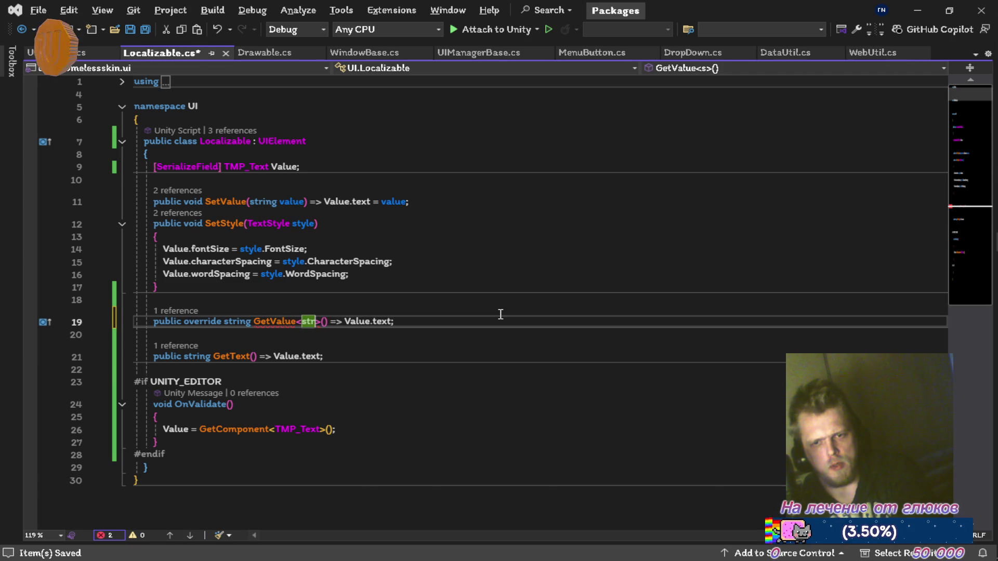
pyautogui.write('ing')
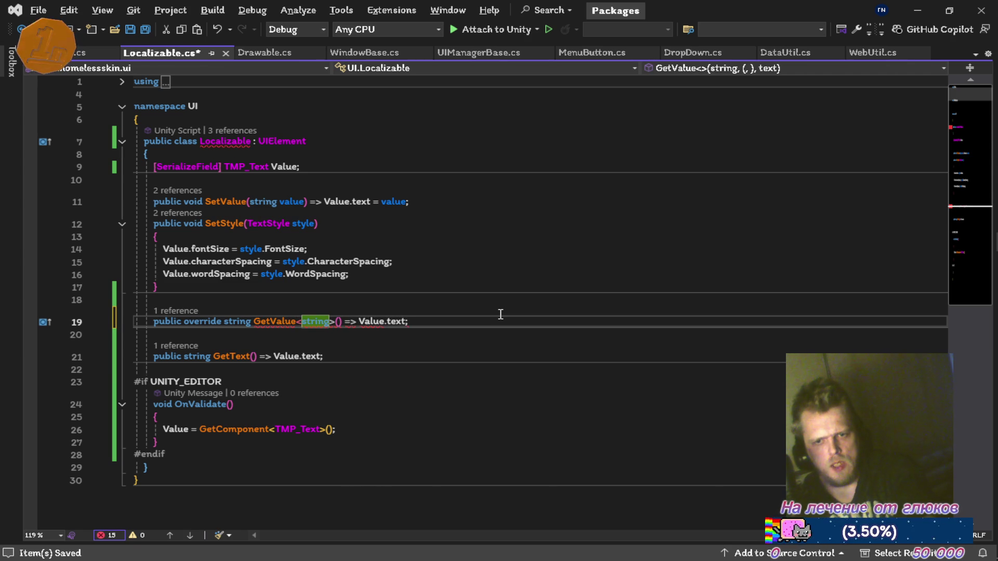
pyautogui.hotkey('ctrl', 's')
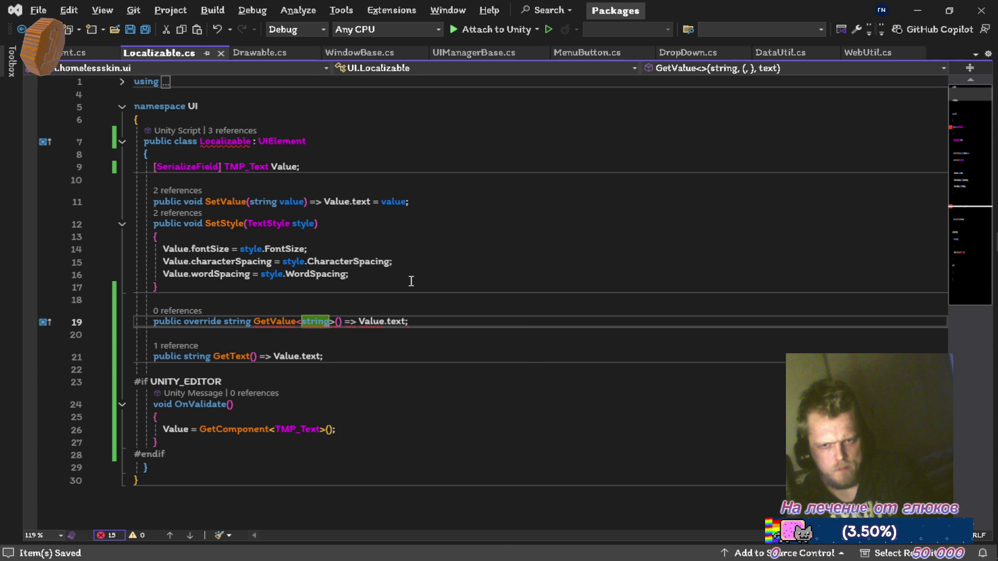
pyautogui.click(383, 310)
pyautogui.moveTo(323, 324)
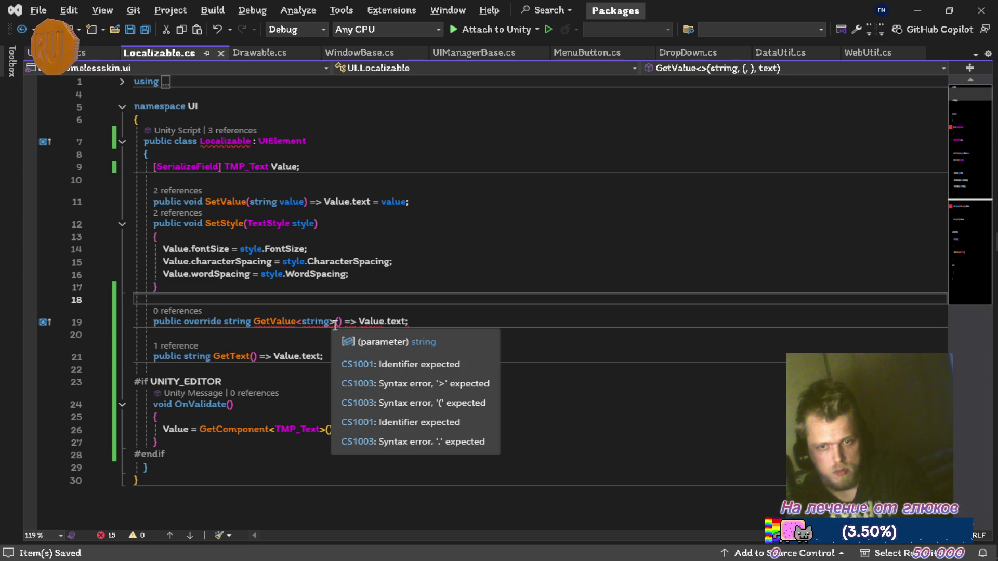
pyautogui.click(335, 322)
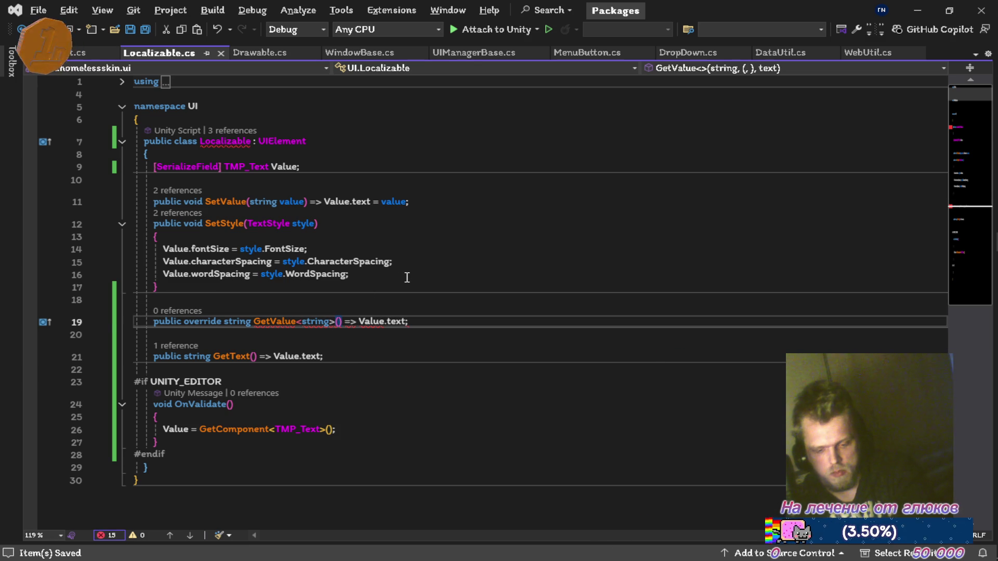
pyautogui.press('BackSpace')
pyautogui.press('BackSpace')
pyautogui.press('BackSpace')
pyautogui.press('BackSpace')
pyautogui.hotkey('ctrl', 's')
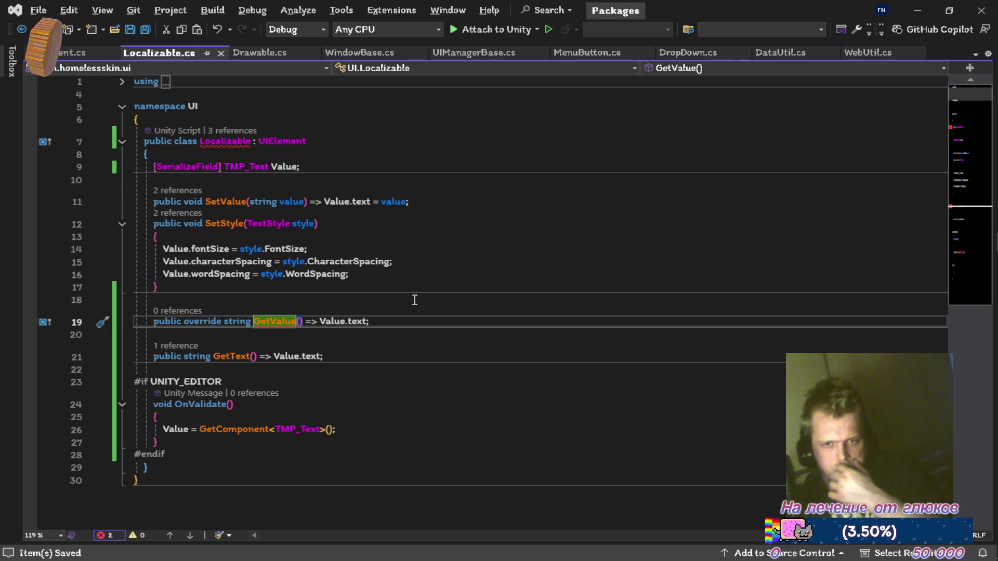
# Step: Delete the override keyword from GetValue and save Localizable.cs
pyautogui.moveTo(284, 321)
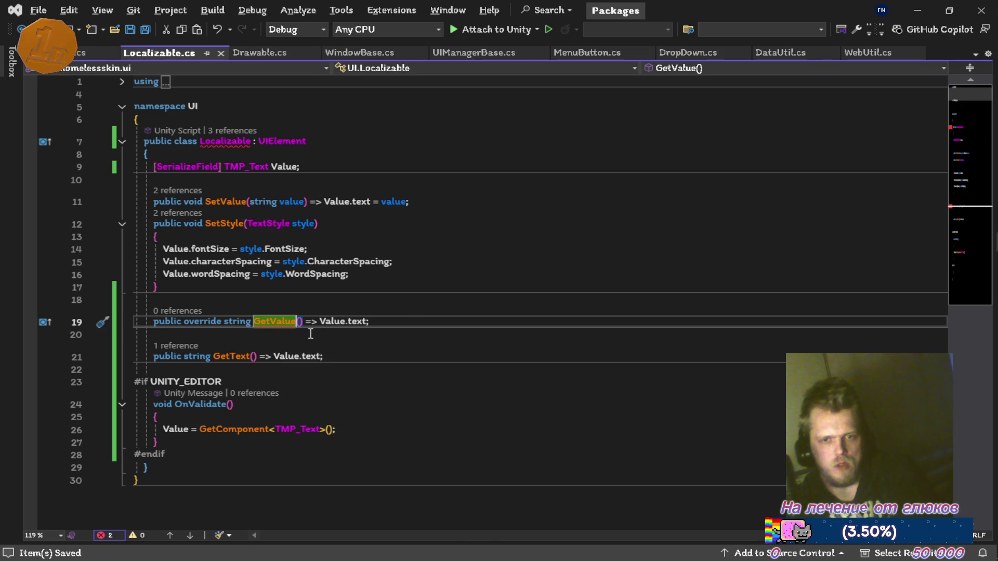
pyautogui.hotkey('ctrl', 'Left')
pyautogui.hotkey('ctrl', 'Left')
pyautogui.hotkey('ctrl', 'Left')
pyautogui.hotkey('ctrl', 'Delete')
pyautogui.hotkey('ctrl', 's')
pyautogui.click(348, 349)
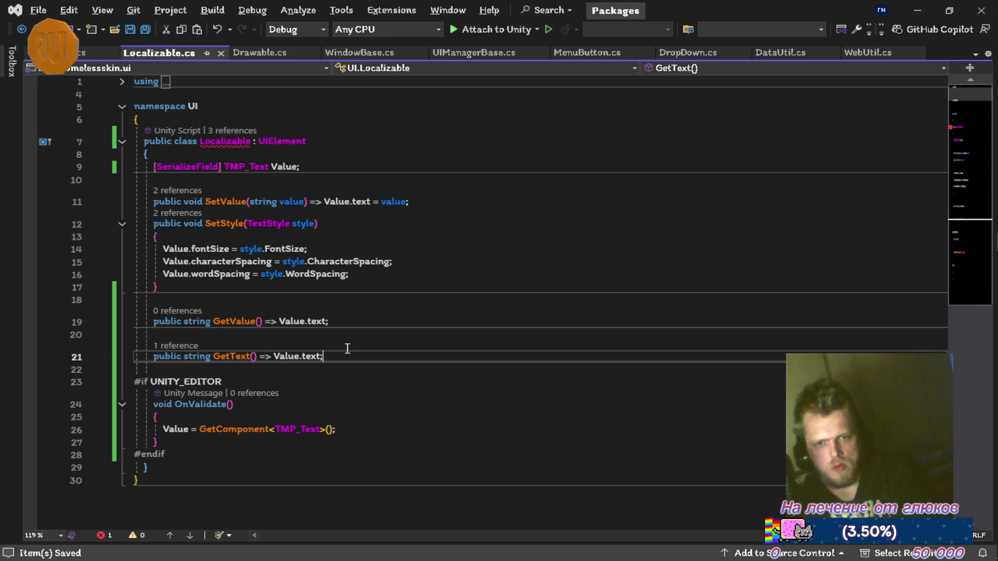
# Step: Delete GetText from Localizable.cs and abstract GetValue<T> from UIElement.cs, then open Drawable.cs
pyautogui.hotkey('ctrl', 'x')
pyautogui.hotkey('ctrl', 'x')
pyautogui.hotkey('ctrl', 's')
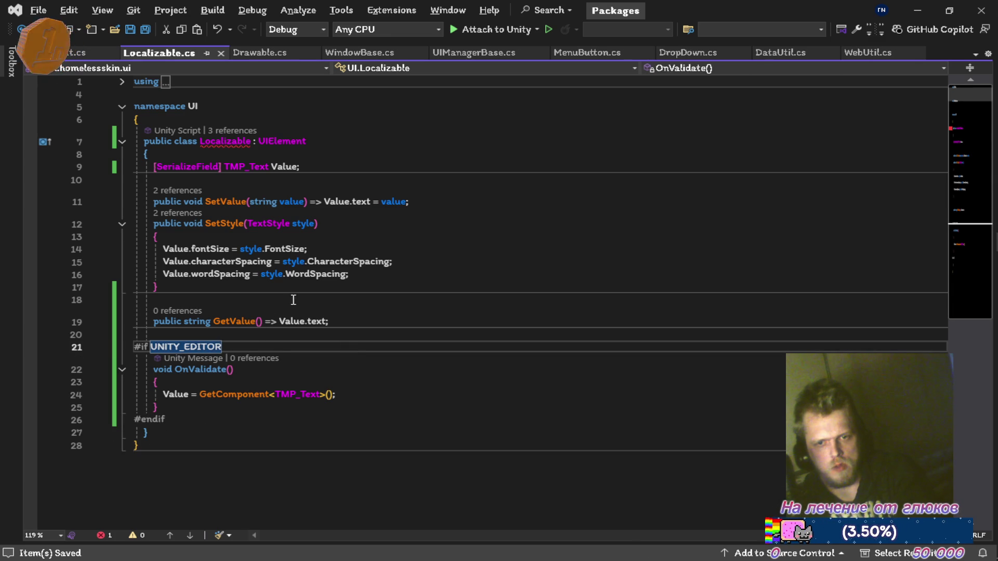
pyautogui.click(75, 53)
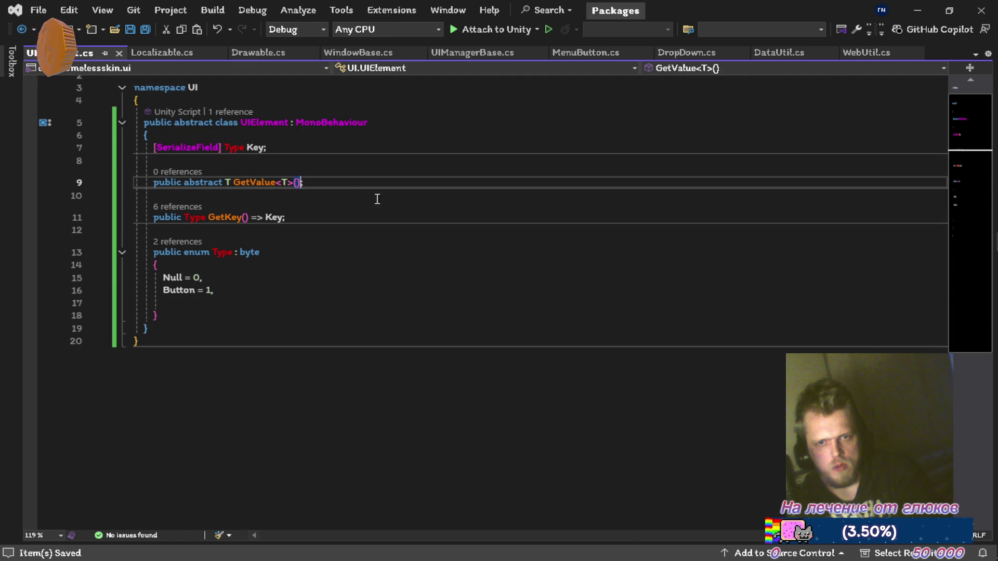
pyautogui.hotkey('ctrl', 'x')
pyautogui.hotkey('ctrl', 'x')
pyautogui.hotkey('ctrl', 's')
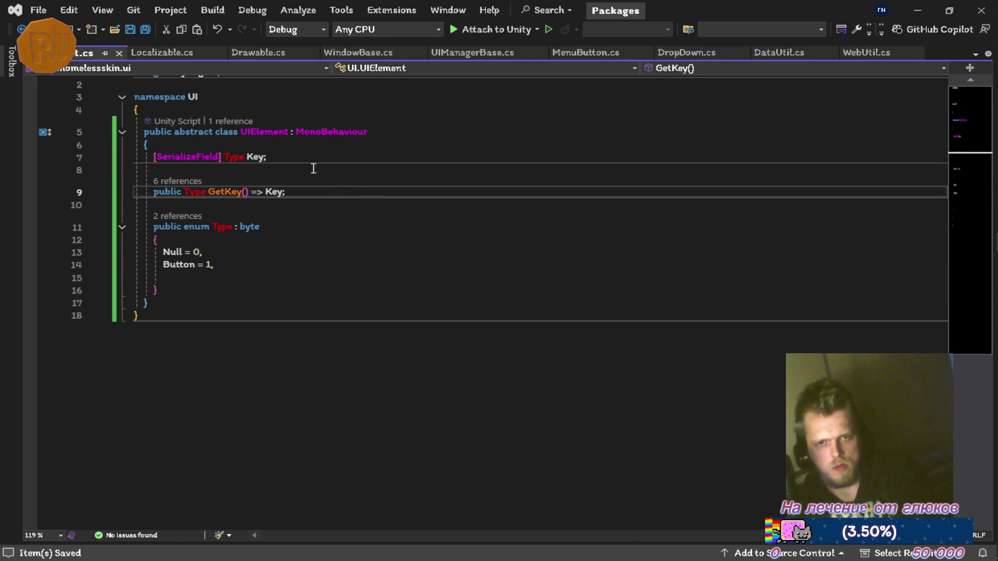
pyautogui.click(158, 55)
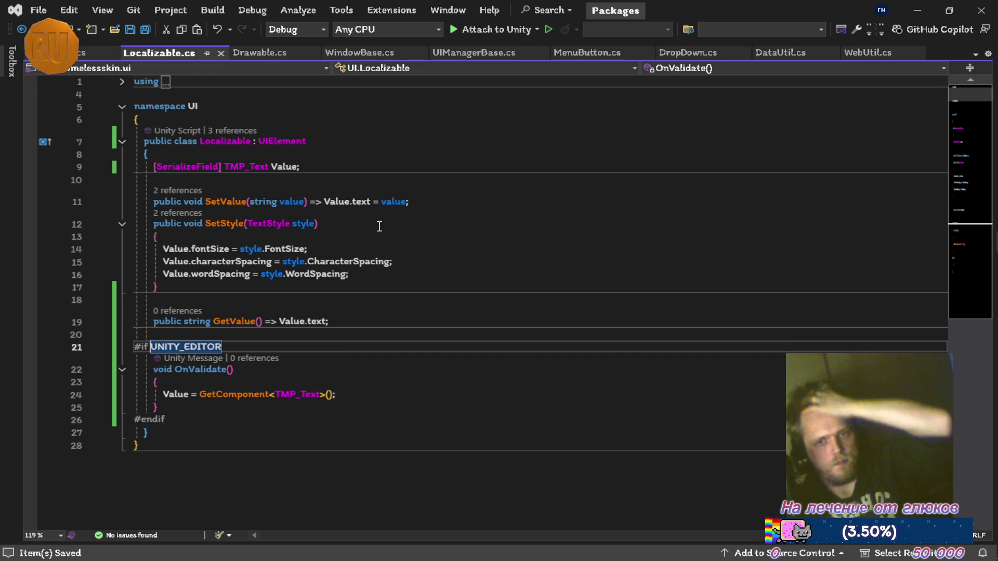
pyautogui.click(252, 54)
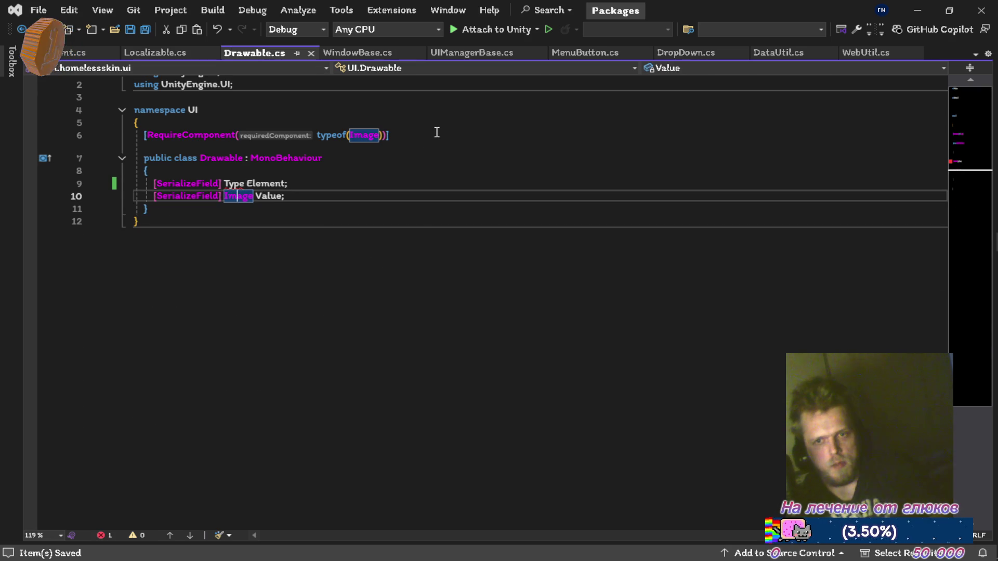
# Step: Change Drawable's base class from MonoBehaviour to UIElement and save
pyautogui.click(345, 150)
pyautogui.hotkey('ctrl', 'shift', 'Left')
pyautogui.press('BackSpace')
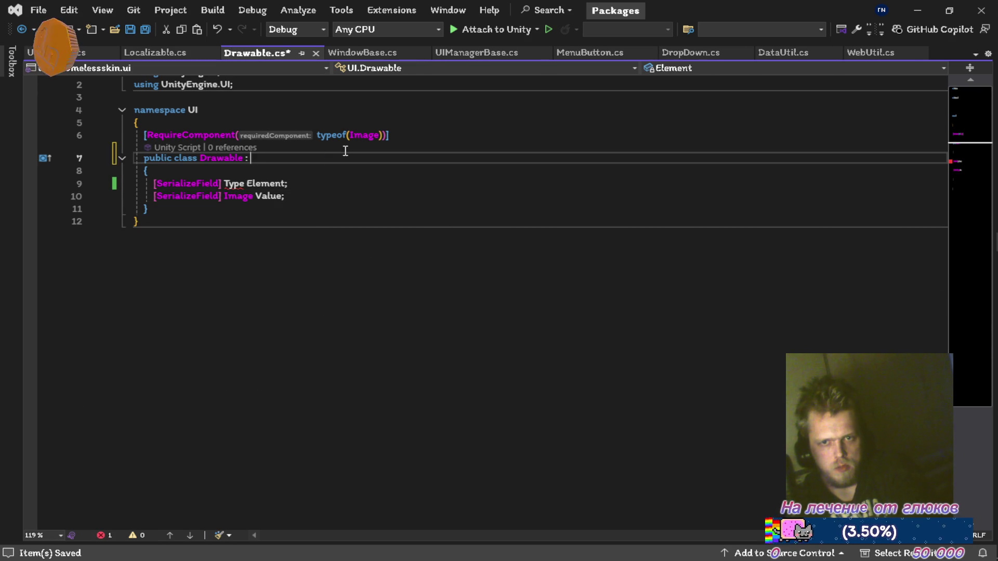
pyautogui.write('uie')
pyautogui.press('Tab')
pyautogui.hotkey('ctrl', 's')
# Step: Replace the Type Element field with 'public Sprite GetValue() => Value.sprite;' and save
pyautogui.press('Down')
pyautogui.press('Down')
pyautogui.hotkey('ctrl', 'x')
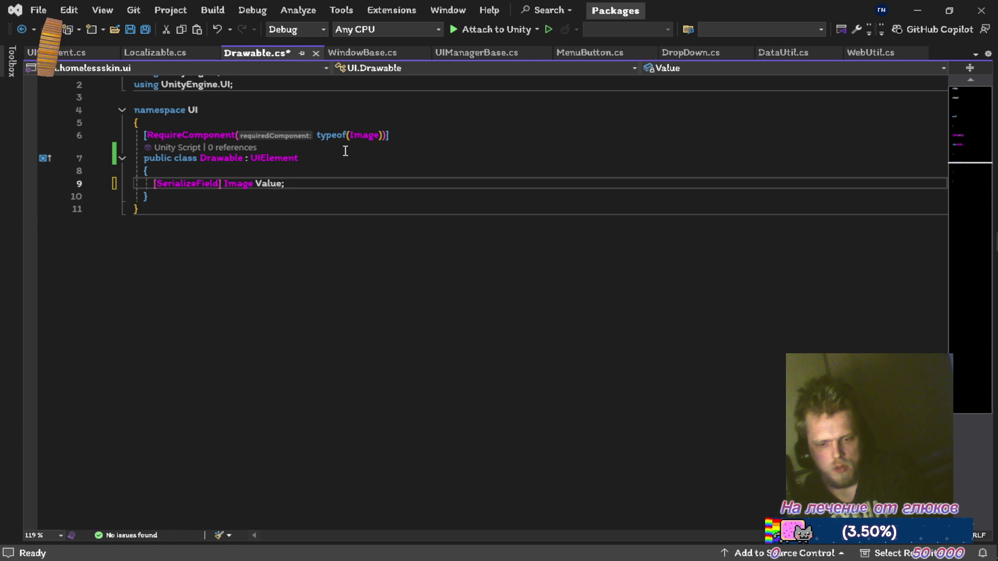
pyautogui.press('Return')
pyautogui.press('Return')
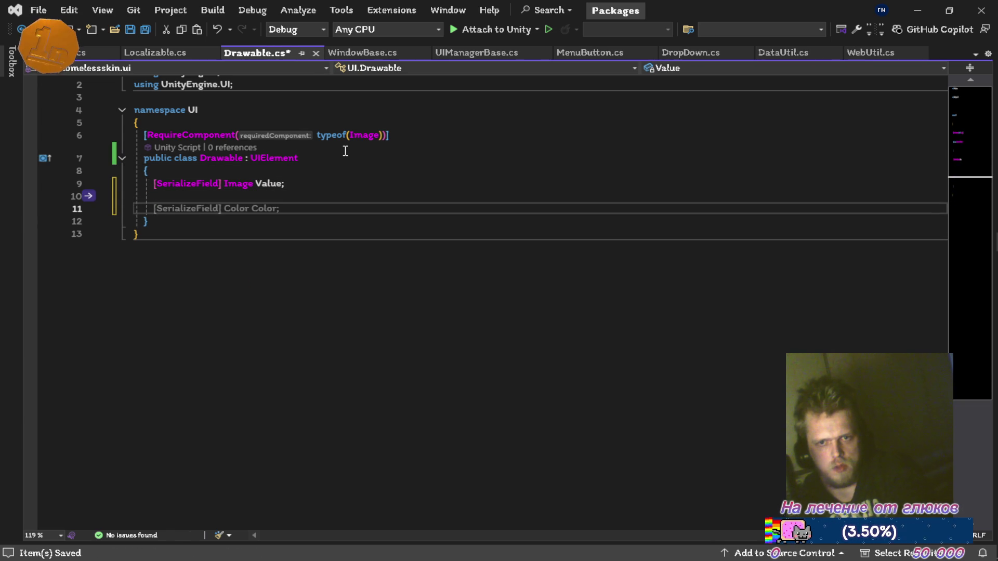
pyautogui.write('public s')
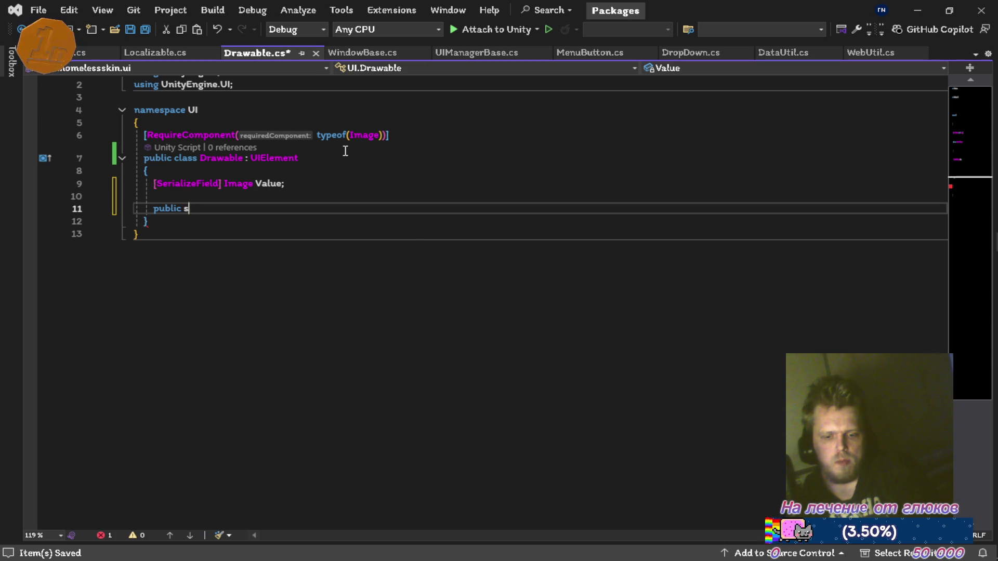
pyautogui.write('pr')
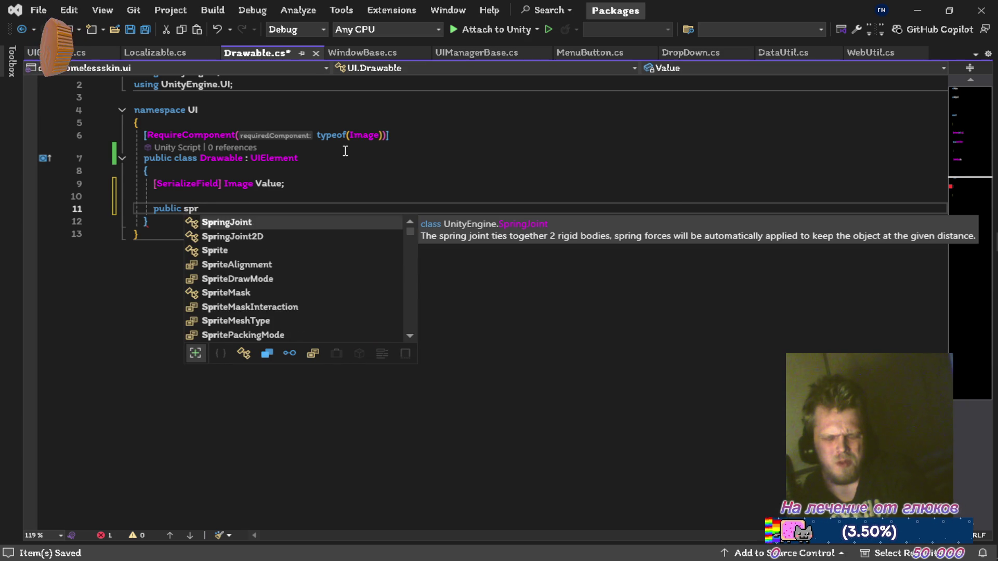
pyautogui.write('ite ')
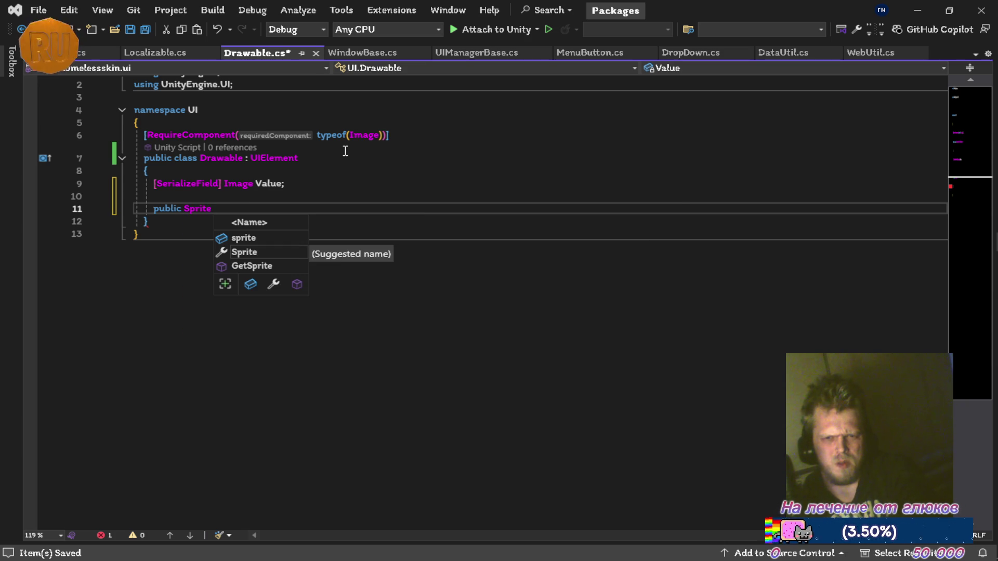
pyautogui.write('GetVa')
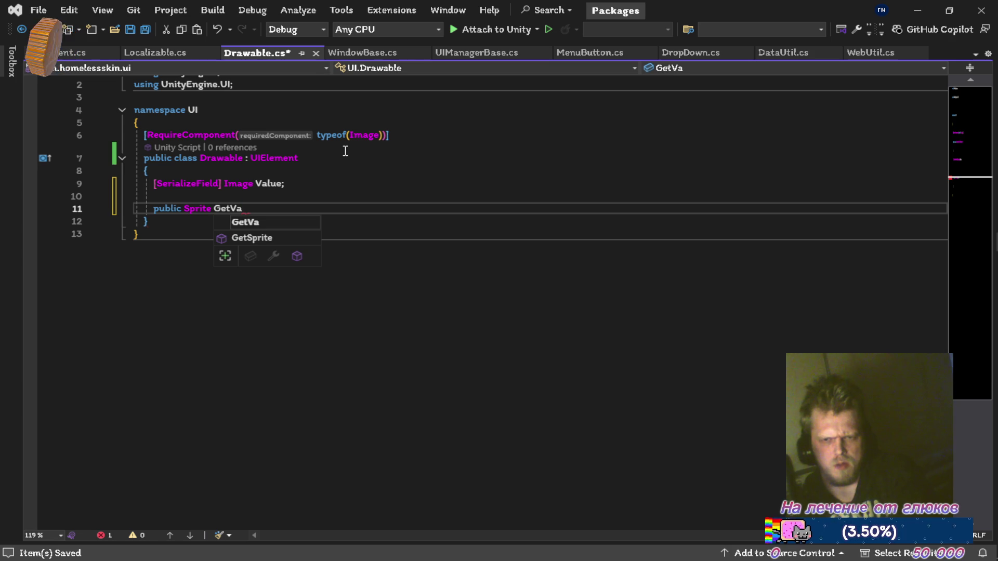
pyautogui.write('lue() =')
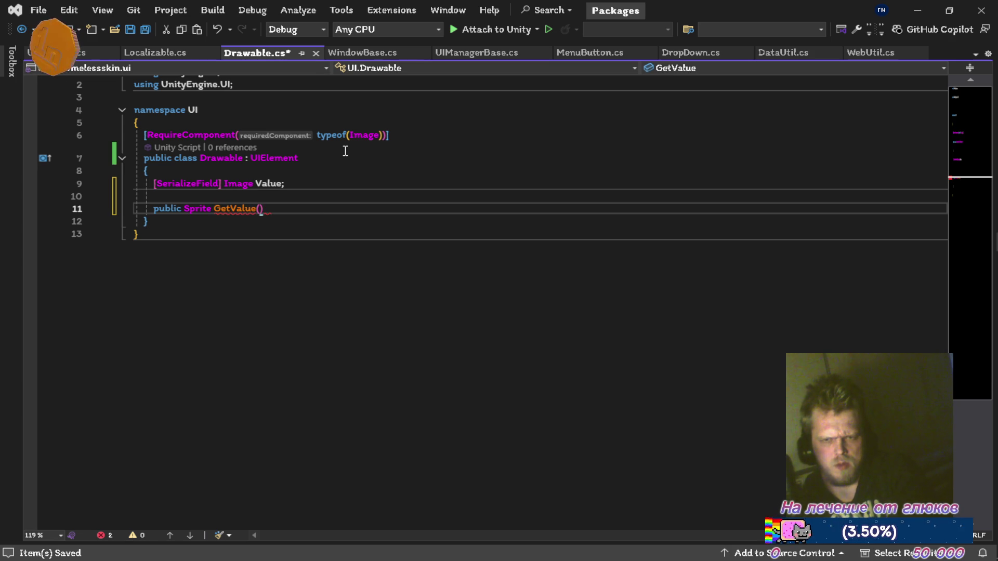
pyautogui.write('> Value.')
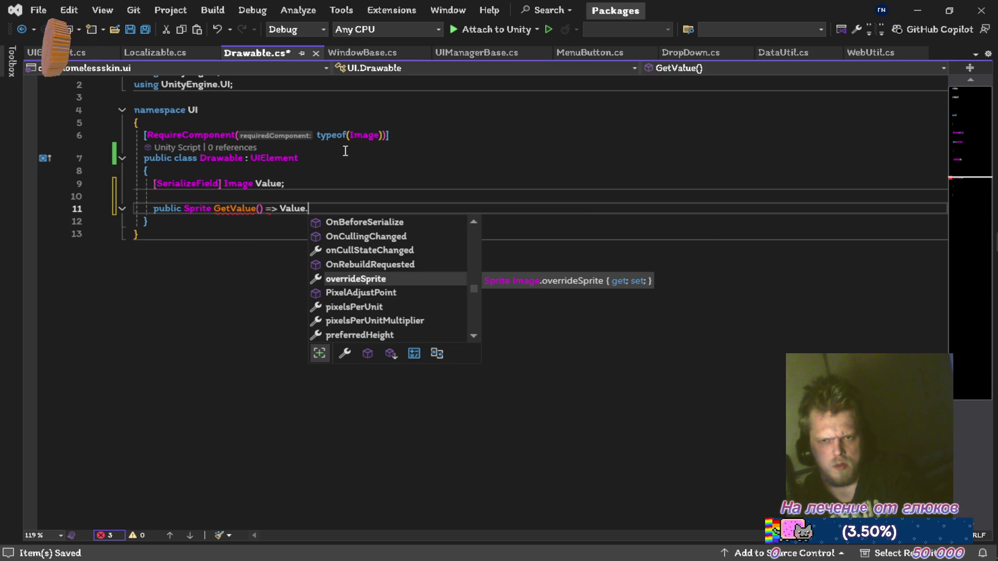
pyautogui.write('sprite')
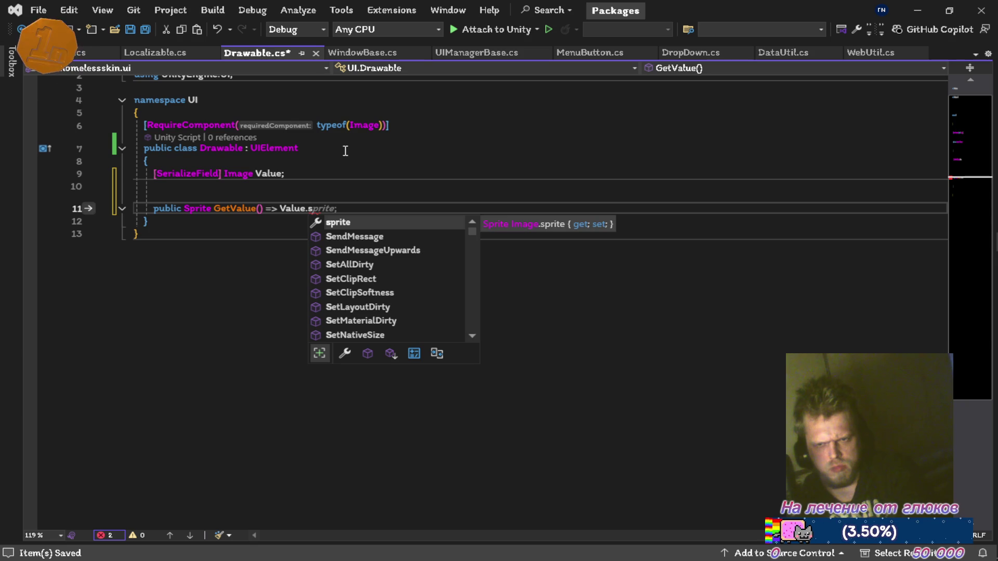
pyautogui.press('Escape')
pyautogui.write(';')
pyautogui.hotkey('ctrl', 's')
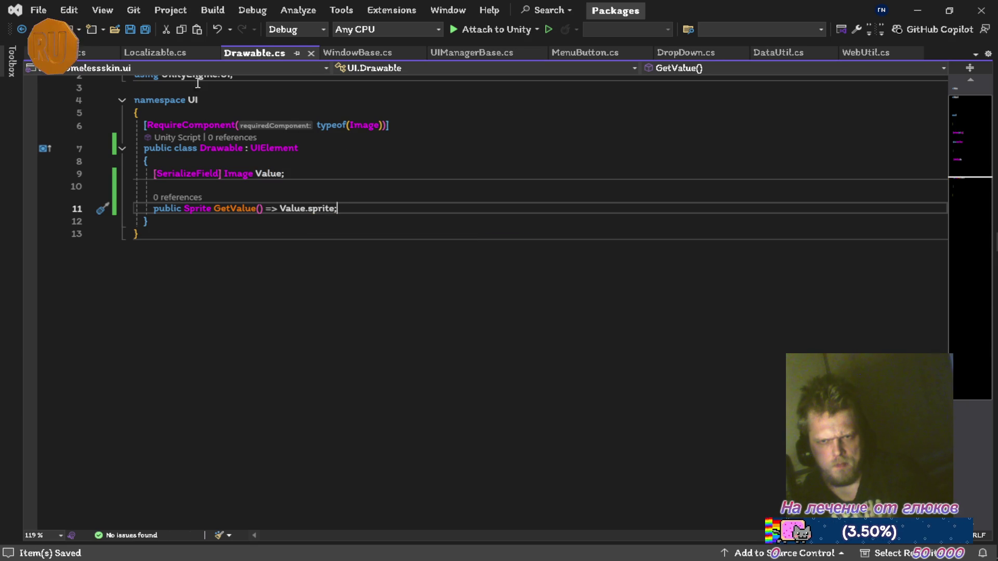
pyautogui.click(168, 54)
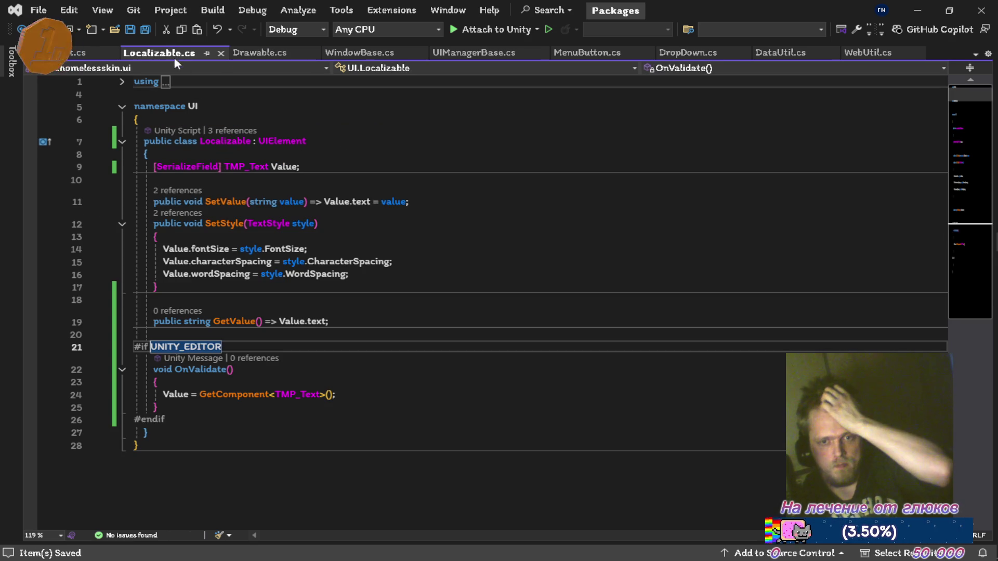
# Step: Glance over UIElement.cs, then bring up UIManagerBase.cs
pyautogui.moveTo(230, 323)
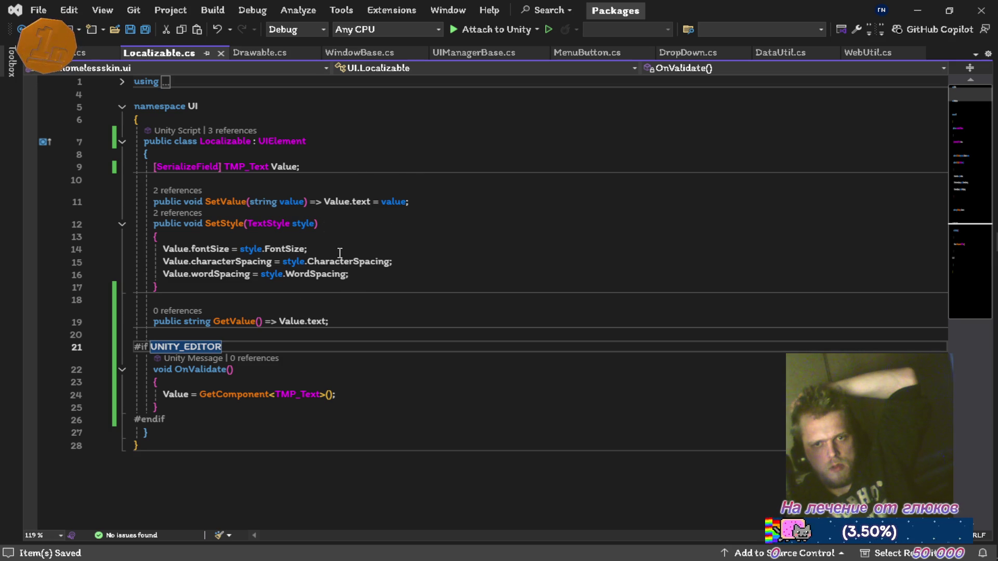
pyautogui.click(63, 54)
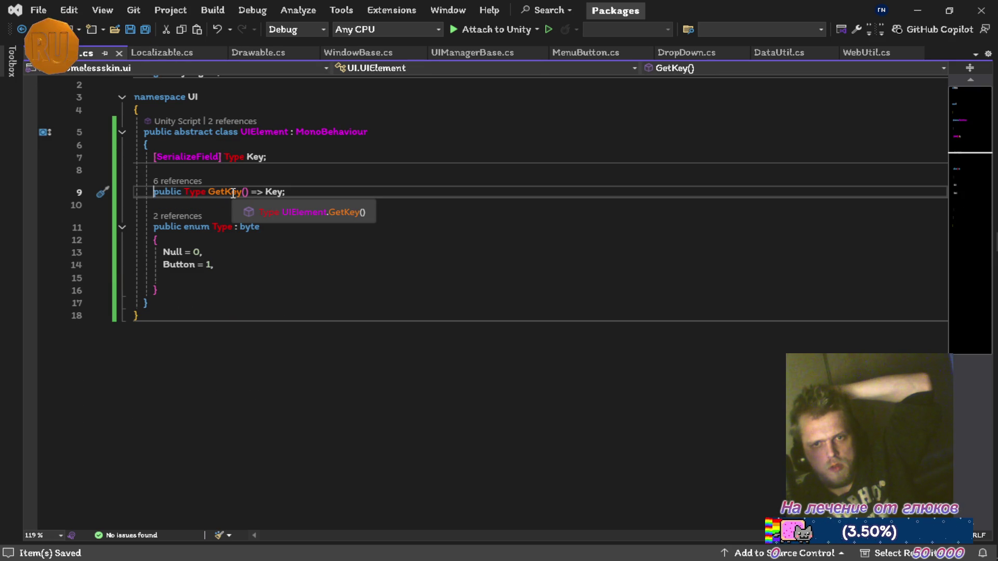
pyautogui.click(474, 52)
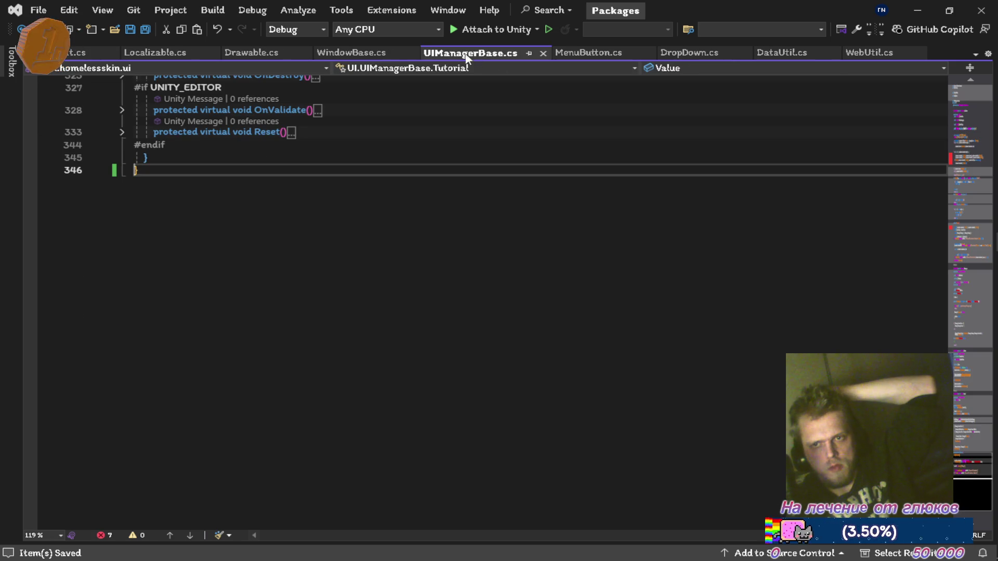
# Step: Append .ToString() to the GetKey() calls on lines 62, 63 and 65
pyautogui.scroll(20, 291, 227)
pyautogui.scroll(3, 291, 227)
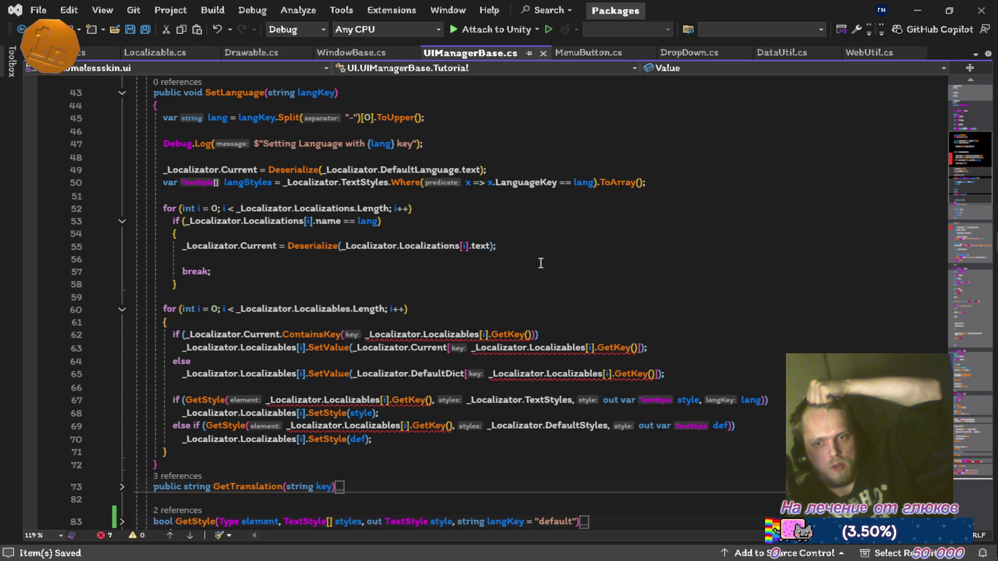
pyautogui.click(532, 334)
pyautogui.write('.')
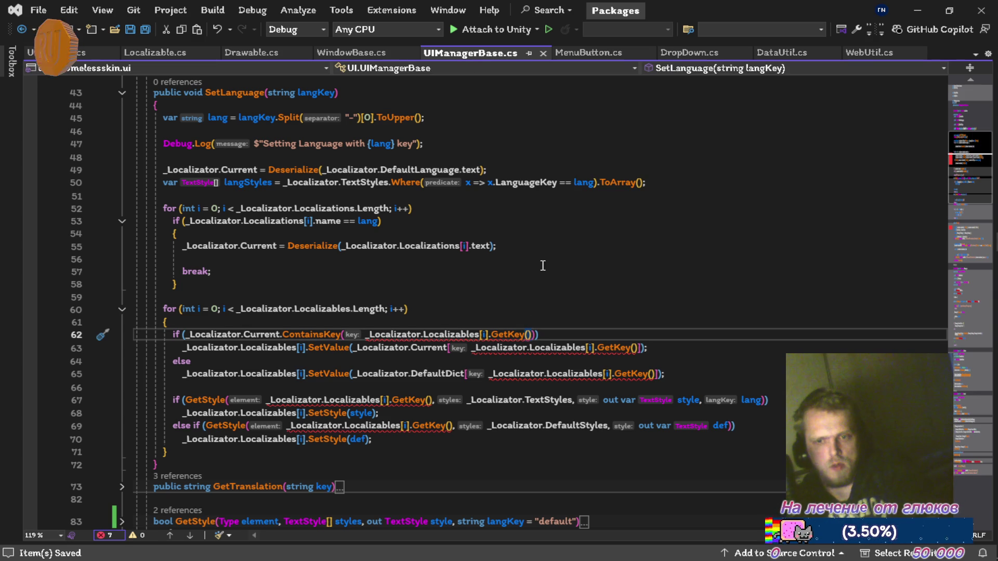
pyautogui.write('To')
pyautogui.press('Tab')
pyautogui.write('()')
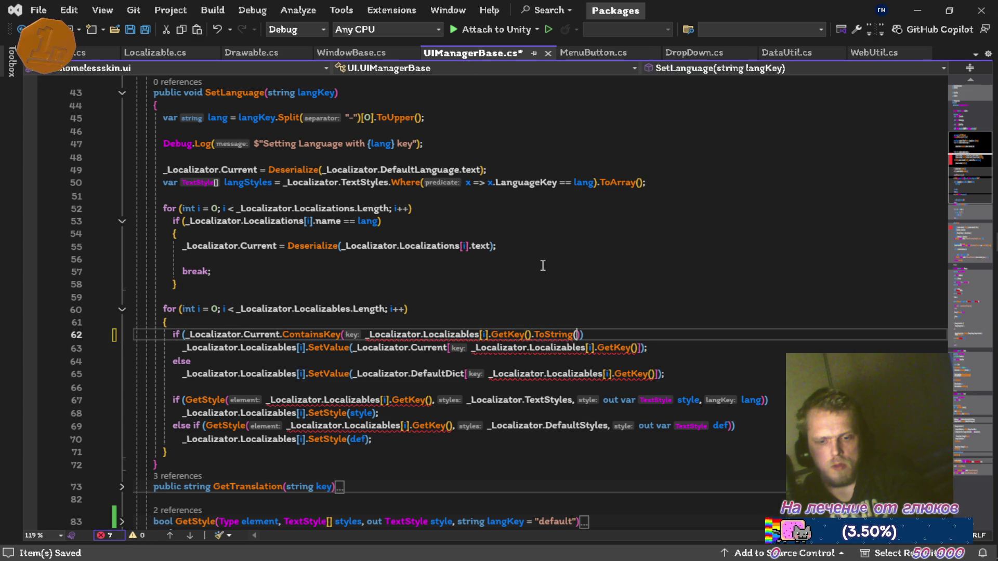
pyautogui.press('Escape')
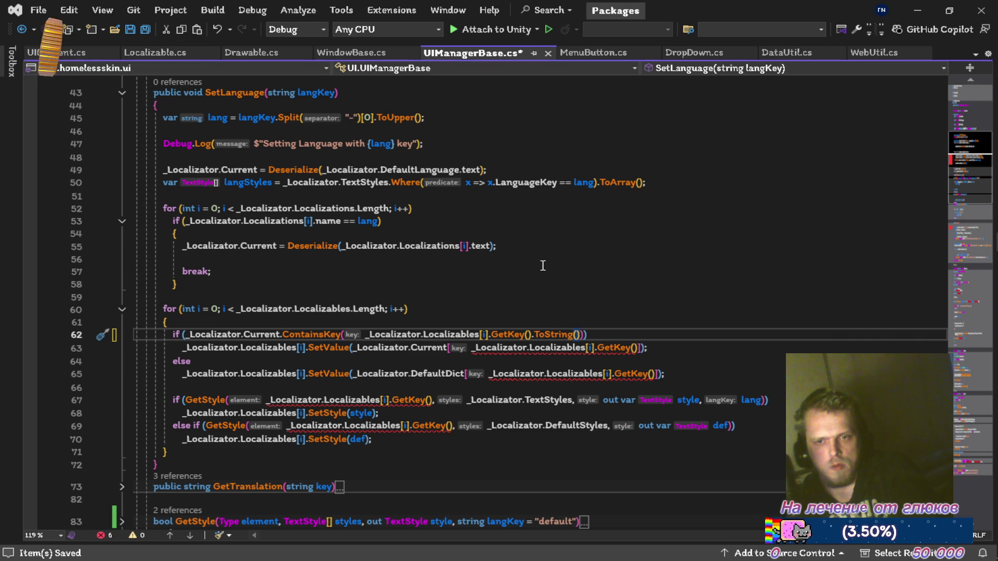
pyautogui.hotkey('ctrl', 'shift', 'Left')
pyautogui.hotkey('ctrl', 'shift', 'Left')
pyautogui.hotkey('ctrl', 'c')
pyautogui.press('Down')
pyautogui.press('End')
pyautogui.press('Left')
pyautogui.press('Left')
pyautogui.press('Left')
pyautogui.hotkey('ctrl', 'v')
pyautogui.press('Down')
pyautogui.press('Down')
pyautogui.press('End')
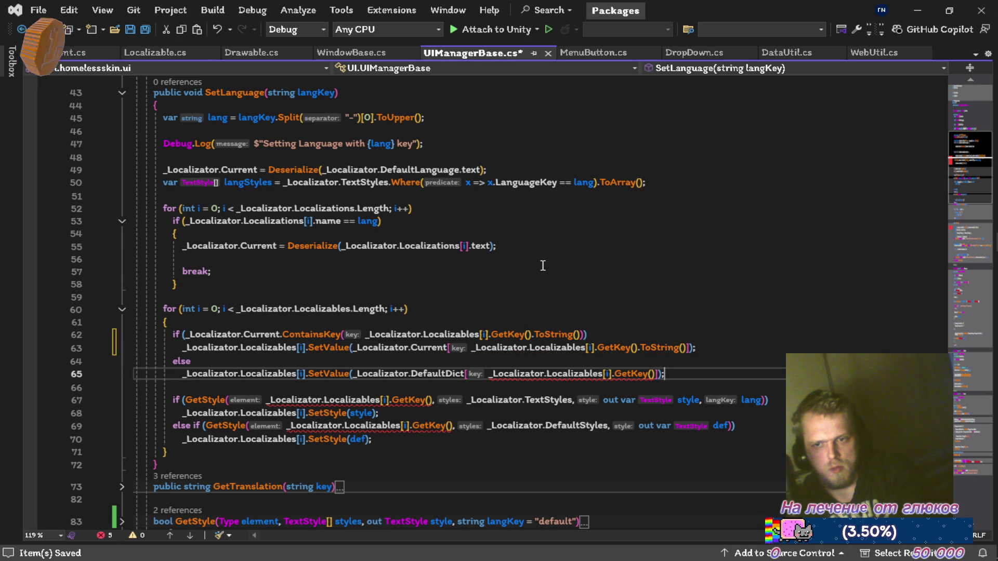
pyautogui.press('Left')
pyautogui.press('Left')
pyautogui.press('Left')
pyautogui.hotkey('ctrl', 'v')
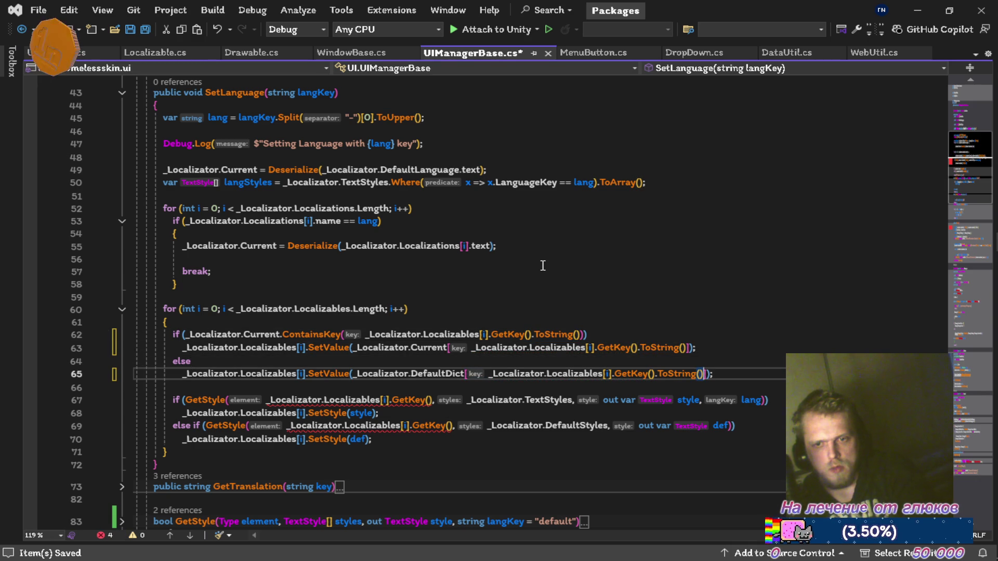
# Step: Try adding .ToString() to GetKey() on lines 67 and 69, then undo it
pyautogui.press('Down')
pyautogui.press('Down')
pyautogui.press('Down')
pyautogui.press('Home')
pyautogui.press('Up')
pyautogui.hotkey('ctrl', 'Right')
pyautogui.hotkey('ctrl', 'Right')
pyautogui.hotkey('ctrl', 'Right')
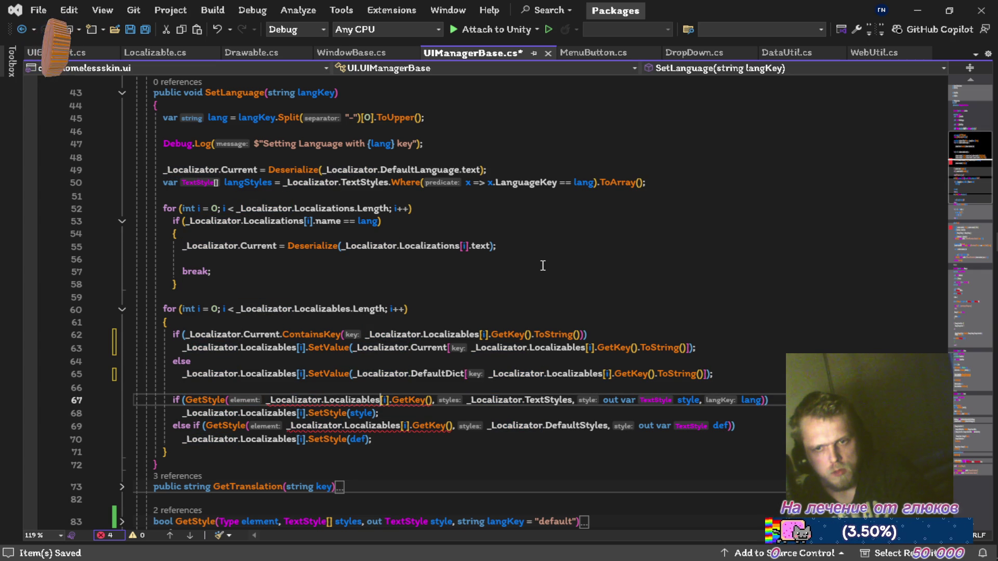
pyautogui.press('Right')
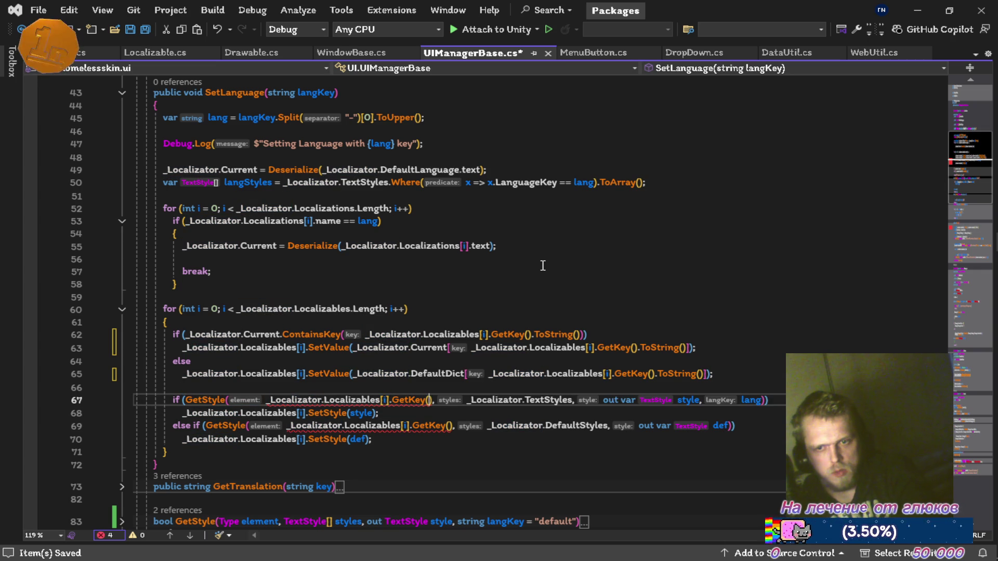
pyautogui.write('.ToString()')
pyautogui.press('Down')
pyautogui.press('Down')
pyautogui.press('Left')
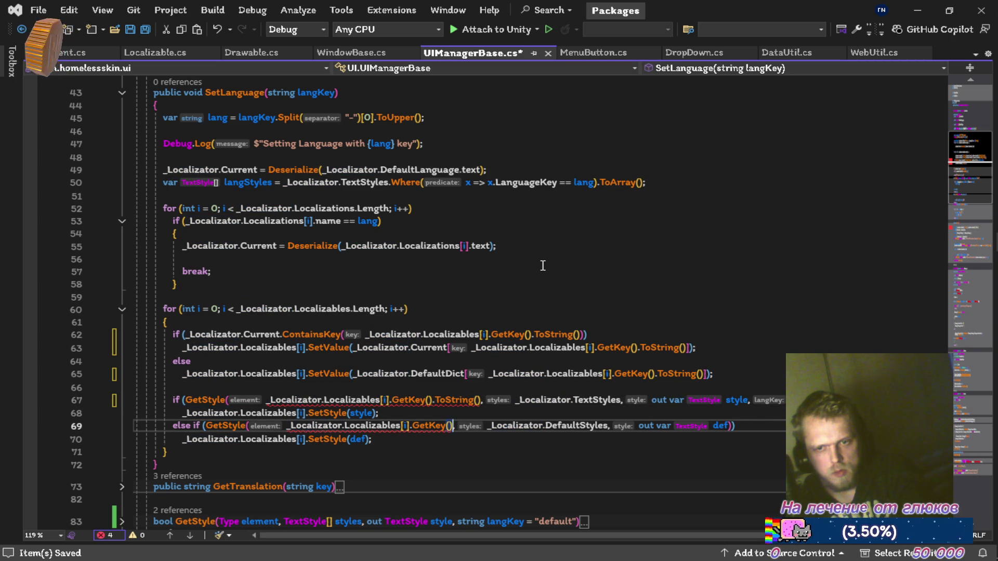
pyautogui.write('.ToString()')
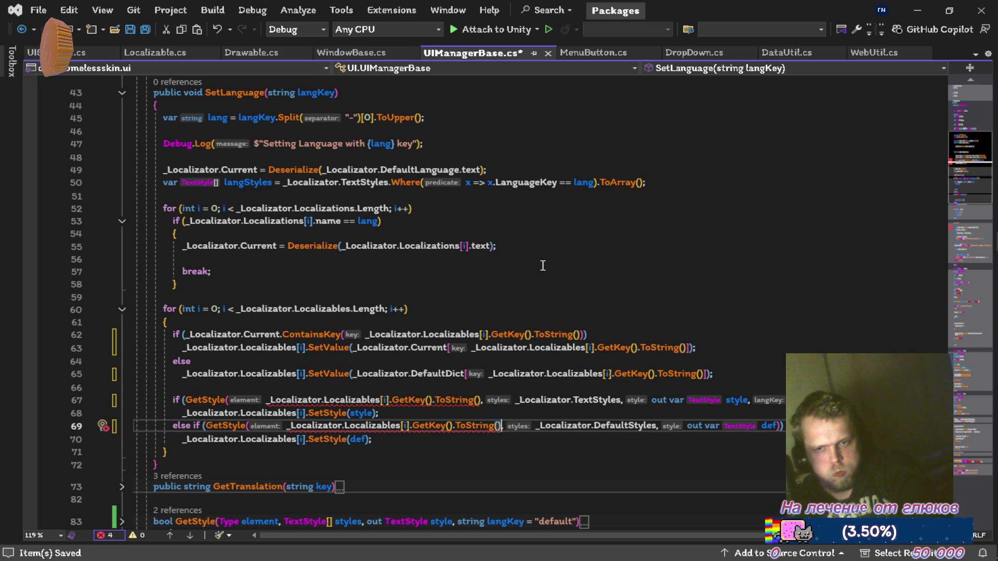
pyautogui.hotkey('ctrl', 'z')
pyautogui.hotkey('ctrl', 'z')
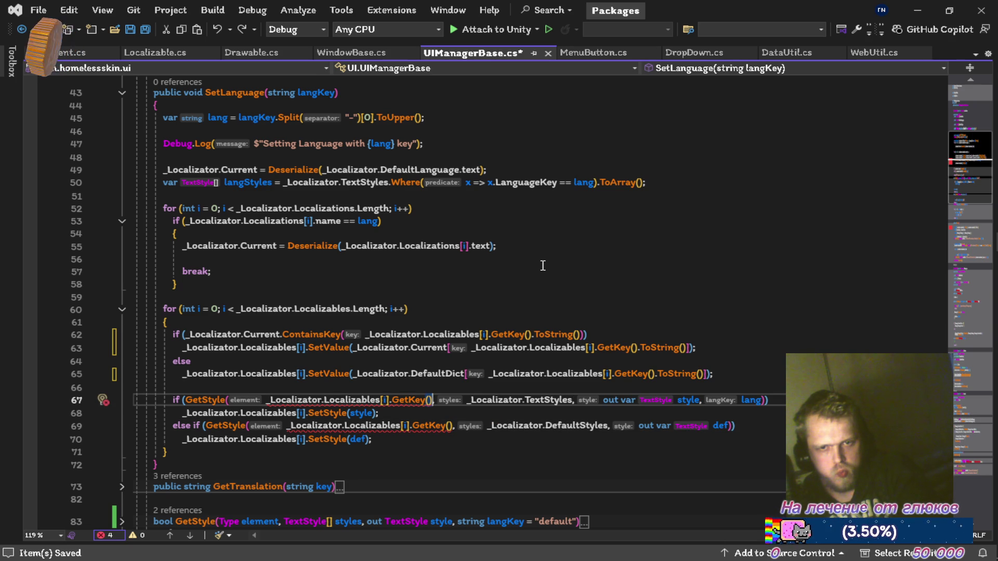
# Step: Give GetStyle a UIElement parameter, save UIManagerBase.cs, and show the Error List
pyautogui.scroll(-4, 471, 229)
pyautogui.click(235, 370)
pyautogui.write('[')
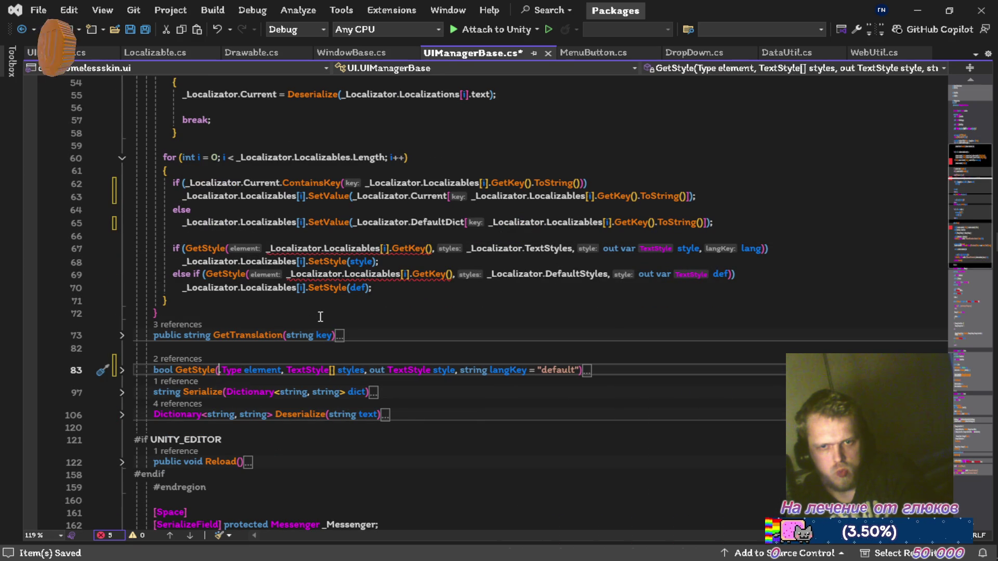
pyautogui.write('UIE')
pyautogui.press('Tab')
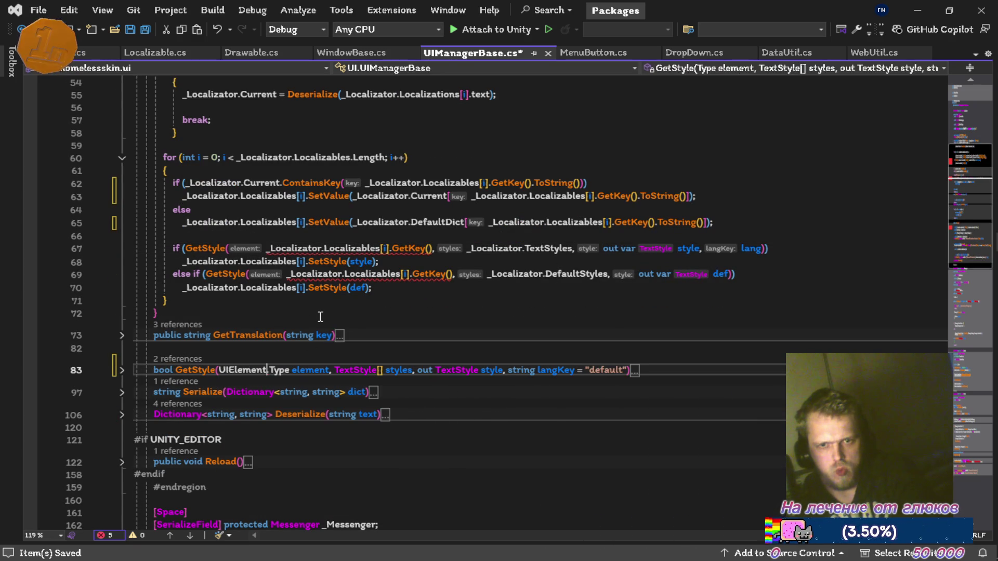
pyautogui.hotkey('ctrl', 's')
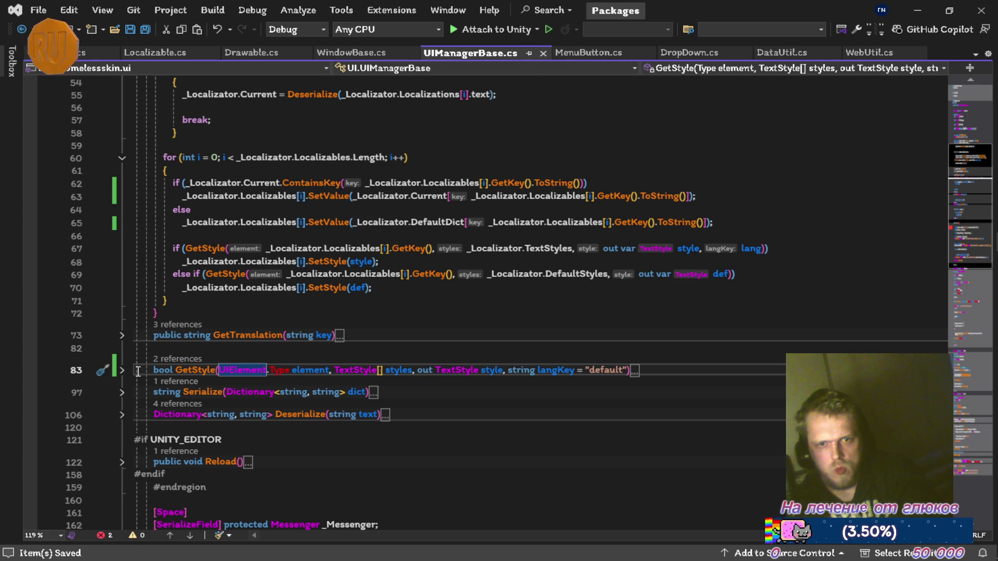
pyautogui.click(104, 536)
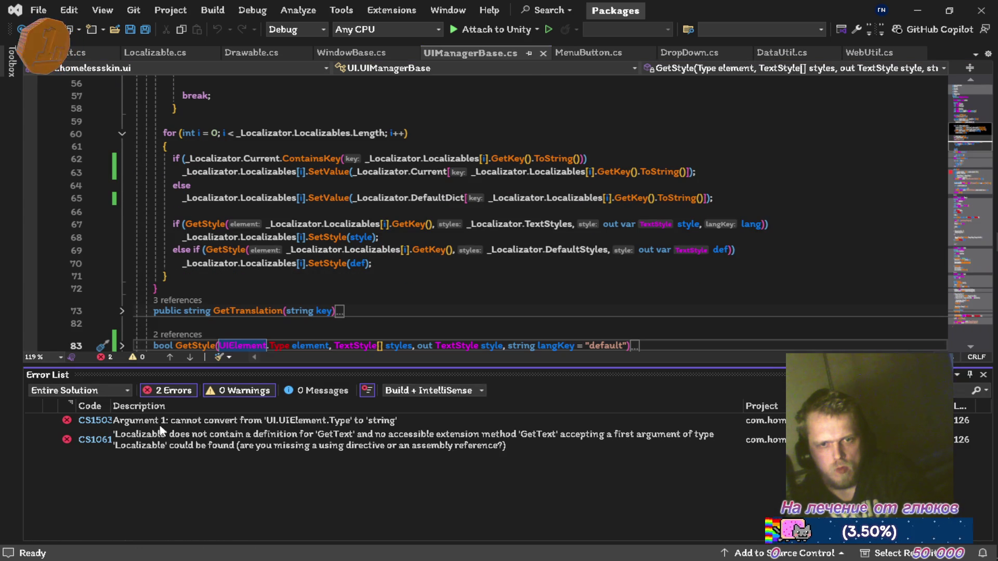
# Step: On Reload's line 126, append .ToString() to GetKey() and rename GetText to GetValue, saving
pyautogui.doubleClick(161, 430)
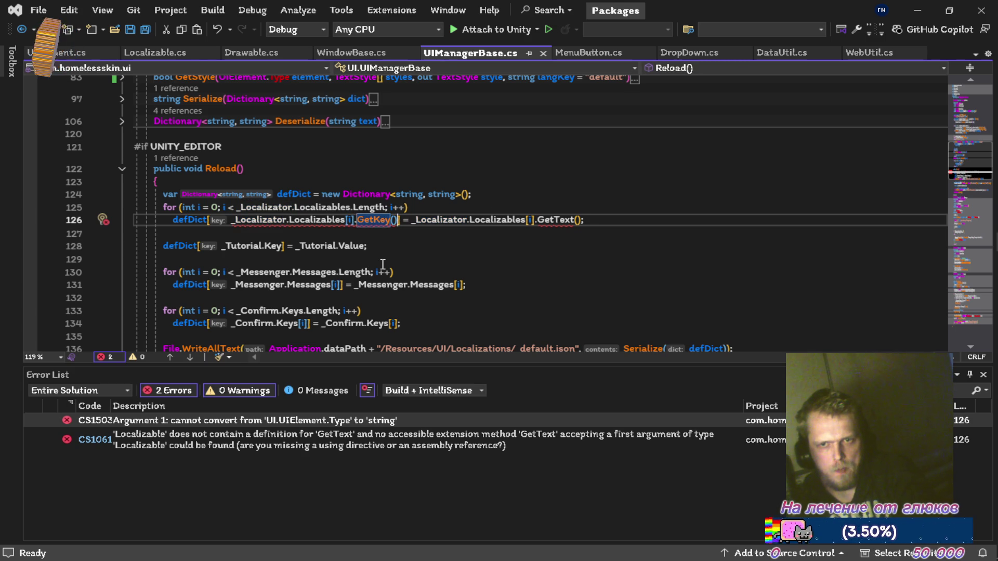
pyautogui.write('.ToString()')
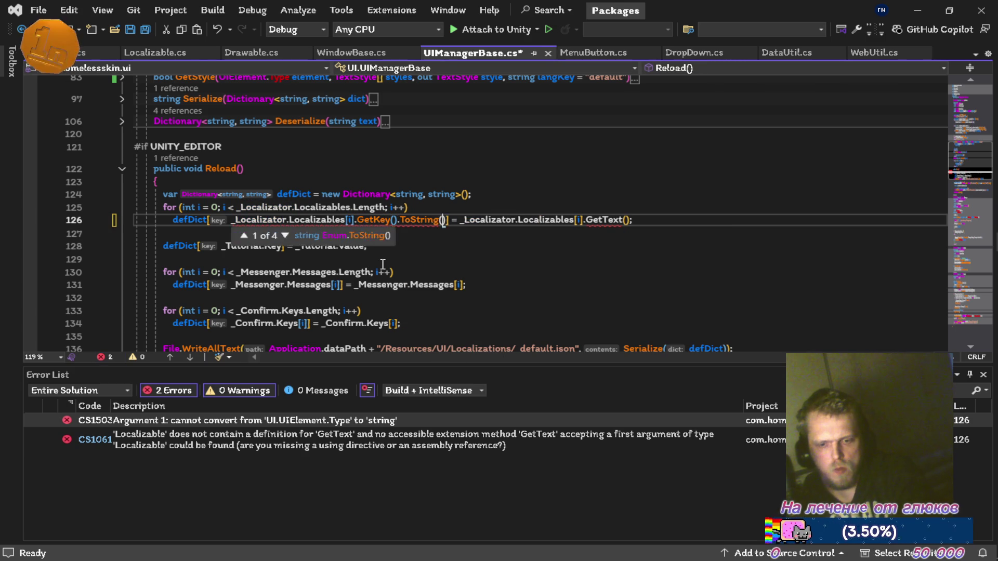
pyautogui.hotkey('ctrl', 's')
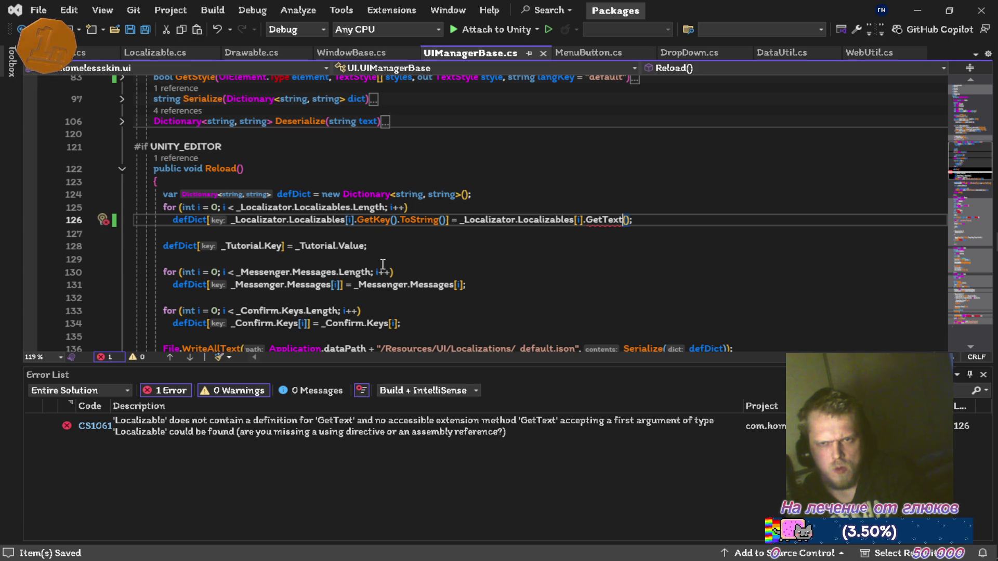
pyautogui.press('BackSpace')
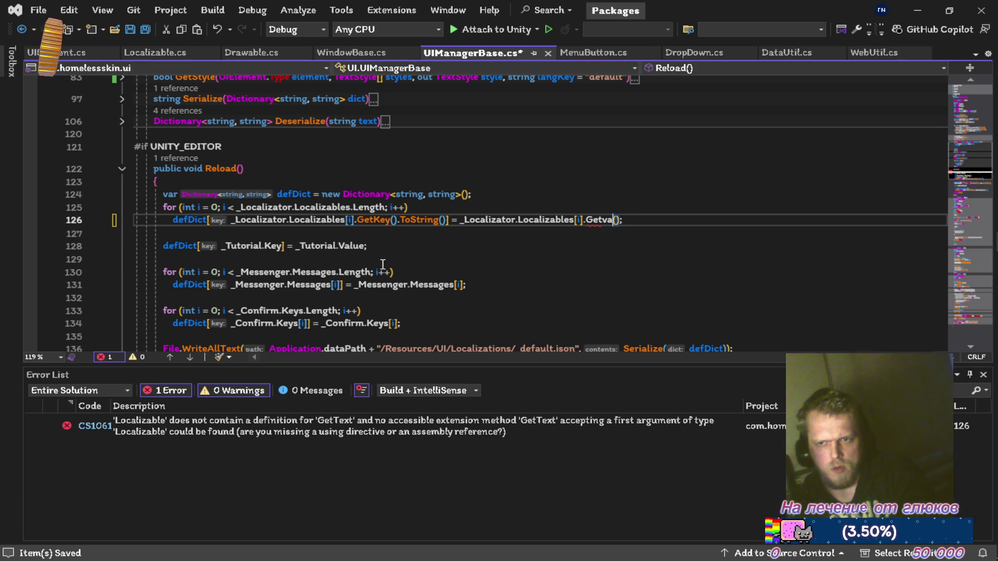
pyautogui.write('lue')
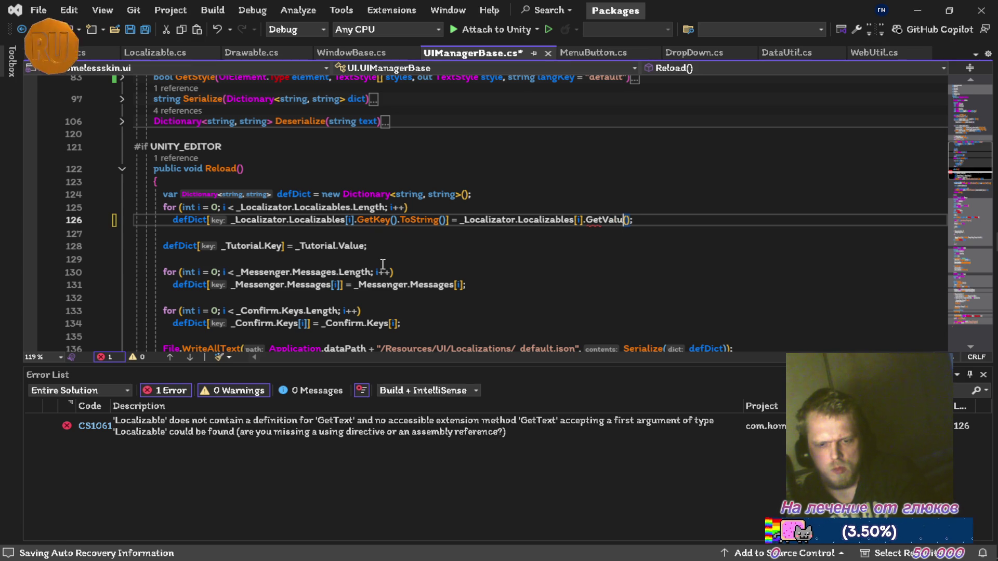
pyautogui.hotkey('ctrl', 's')
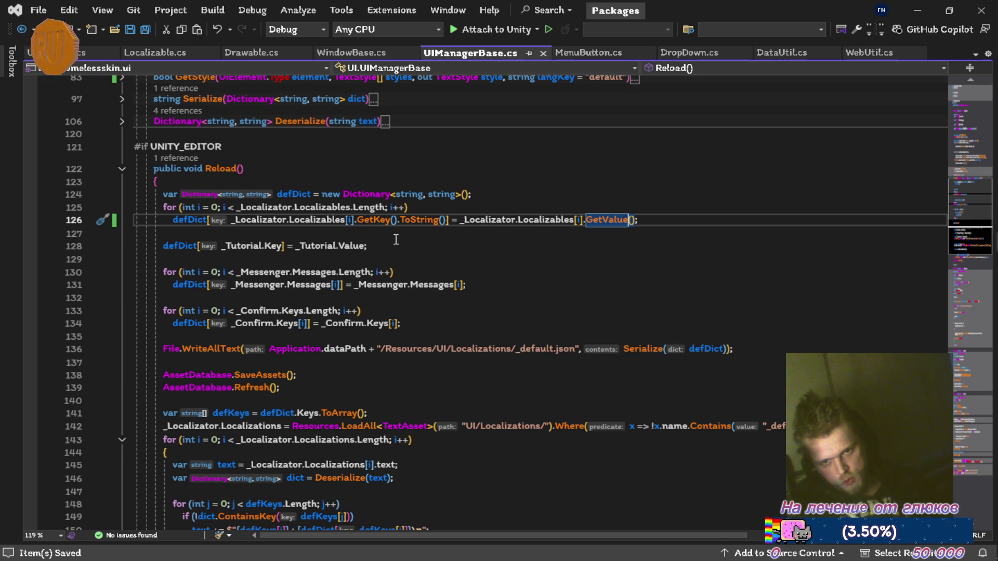
pyautogui.click(49, 52)
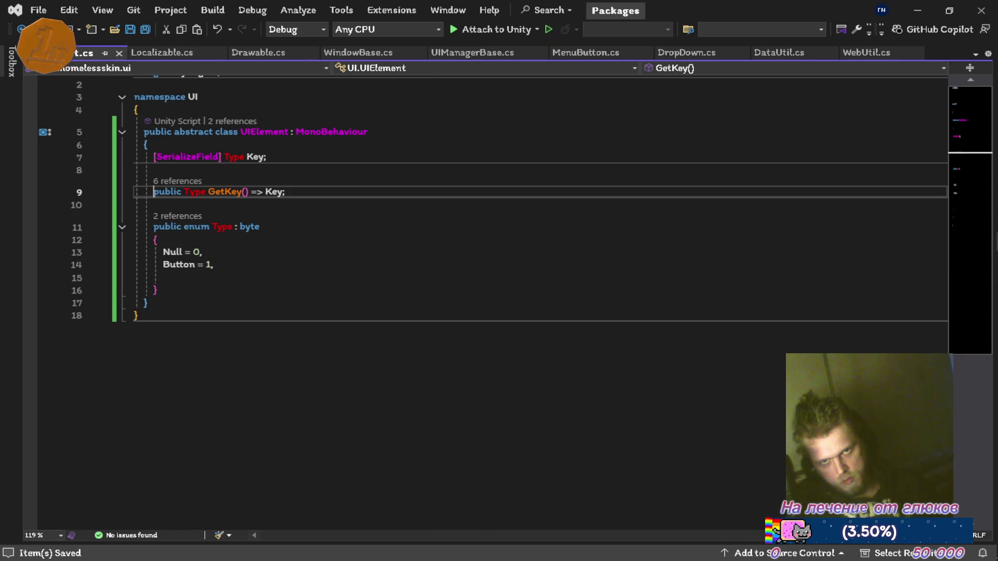
# Step: Inspect UIElement's Type enum (Null = 0, Button = 1), check UIManagerBase.cs, and return
pyautogui.moveTo(276, 227); pyautogui.dragTo(297, 292)
pyautogui.click(405, 257)
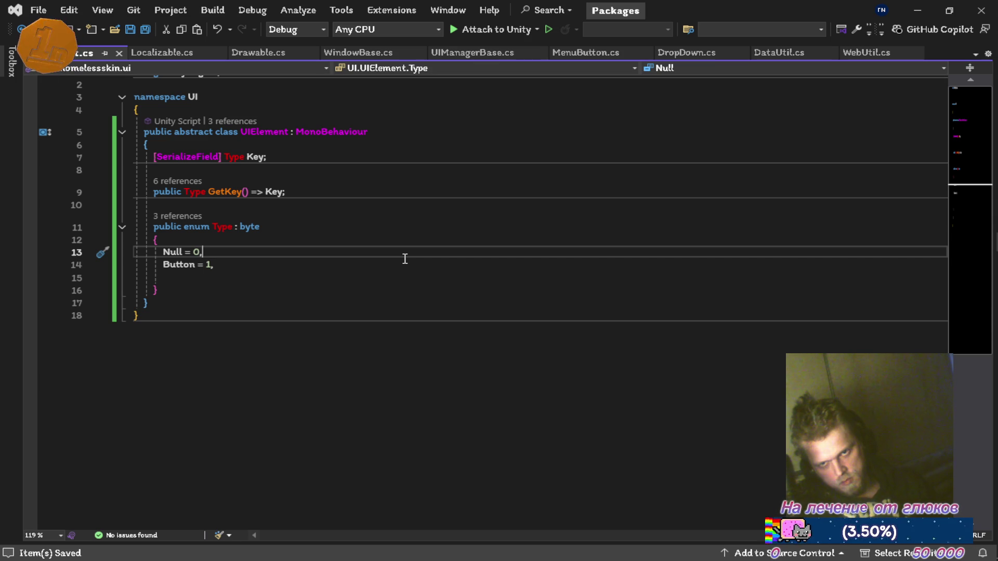
pyautogui.click(470, 53)
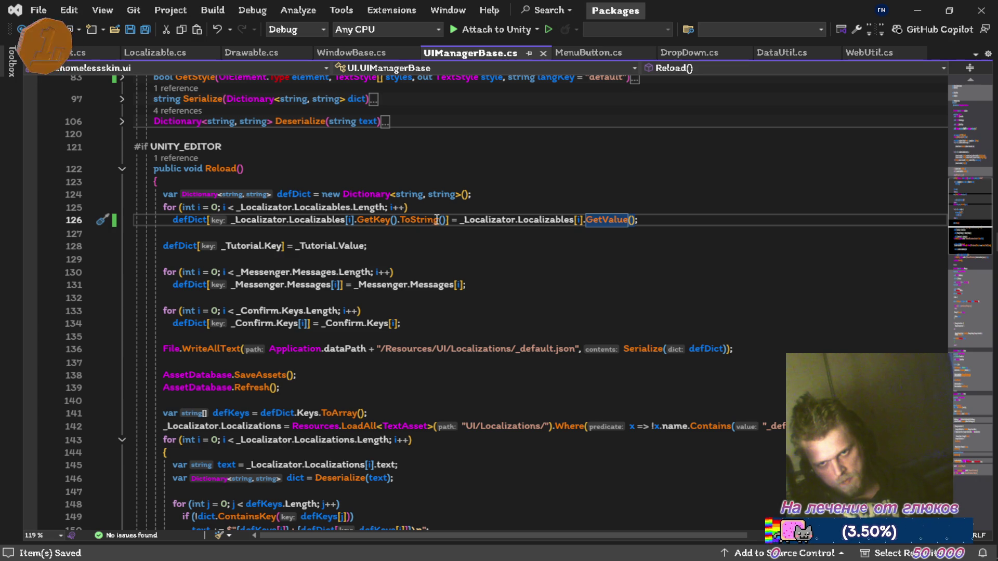
pyautogui.moveTo(601, 219)
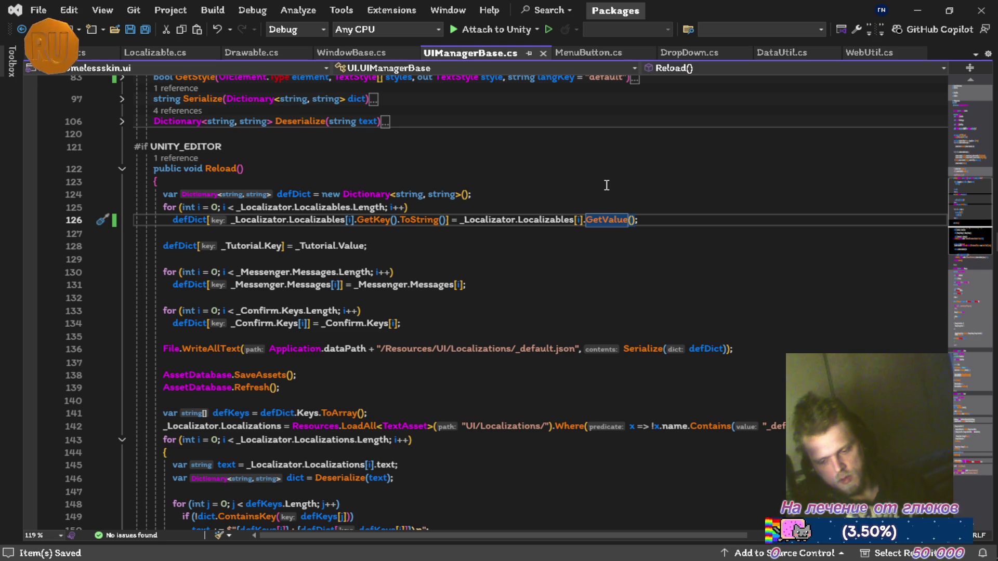
pyautogui.click(72, 53)
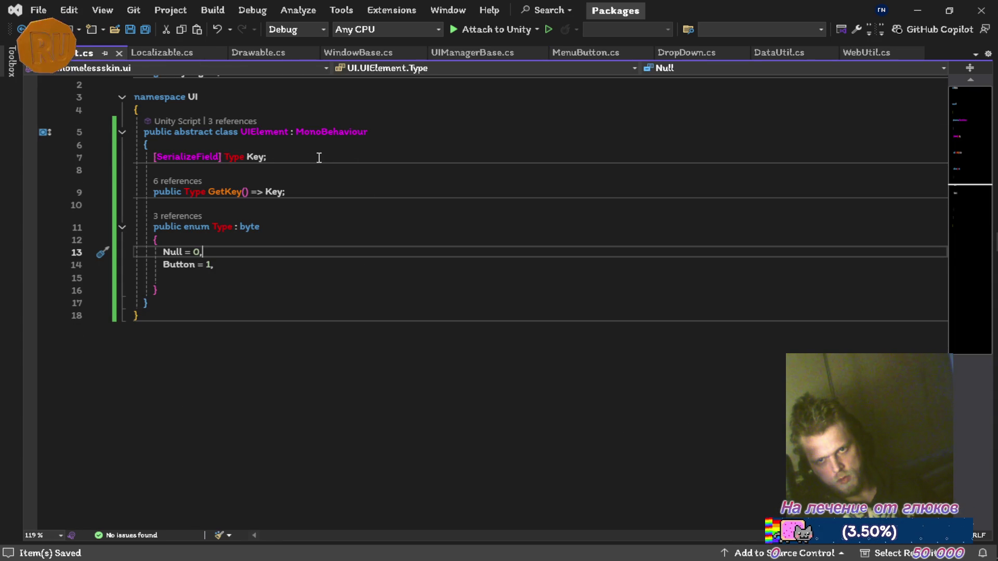
# Step: Make UIElement's Key a string and add a [SerializeField] Type _Type field above it
pyautogui.doubleClick(244, 155)
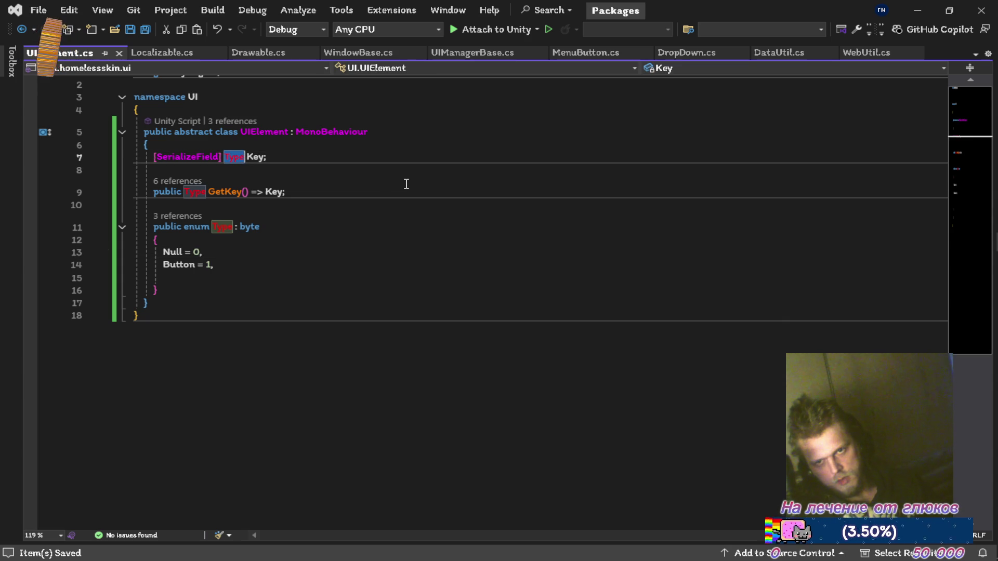
pyautogui.write('str')
pyautogui.press('Tab')
pyautogui.hotkey('ctrl', 's')
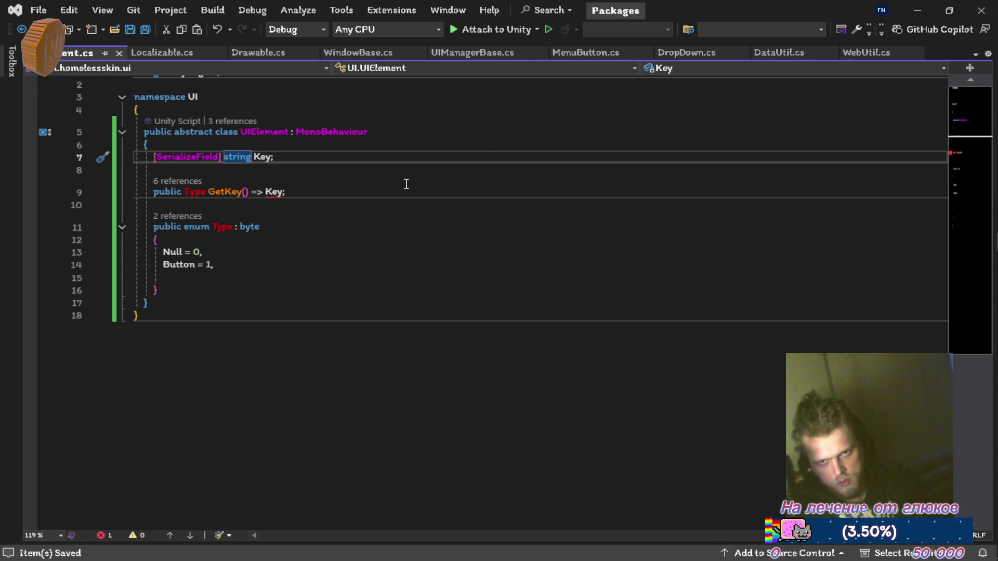
pyautogui.press('Return')
pyautogui.write('[S')
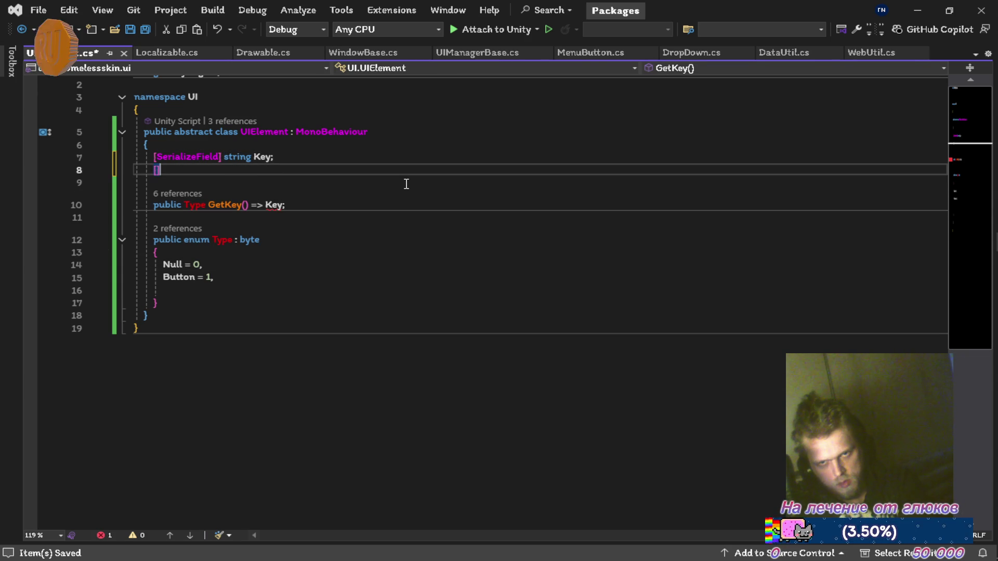
pyautogui.write('er')
pyautogui.press('Tab')
pyautogui.write('] ')
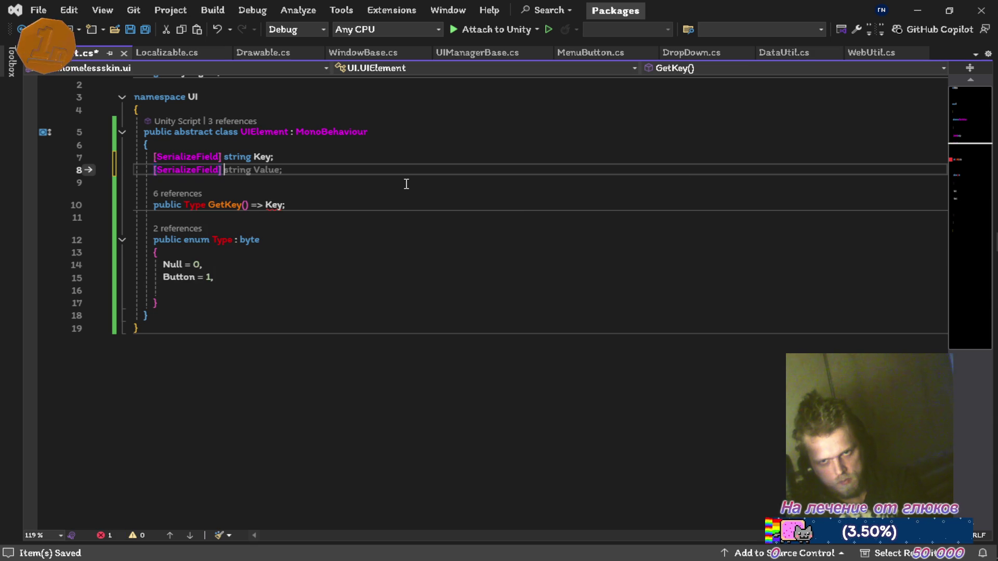
pyautogui.write('Type ')
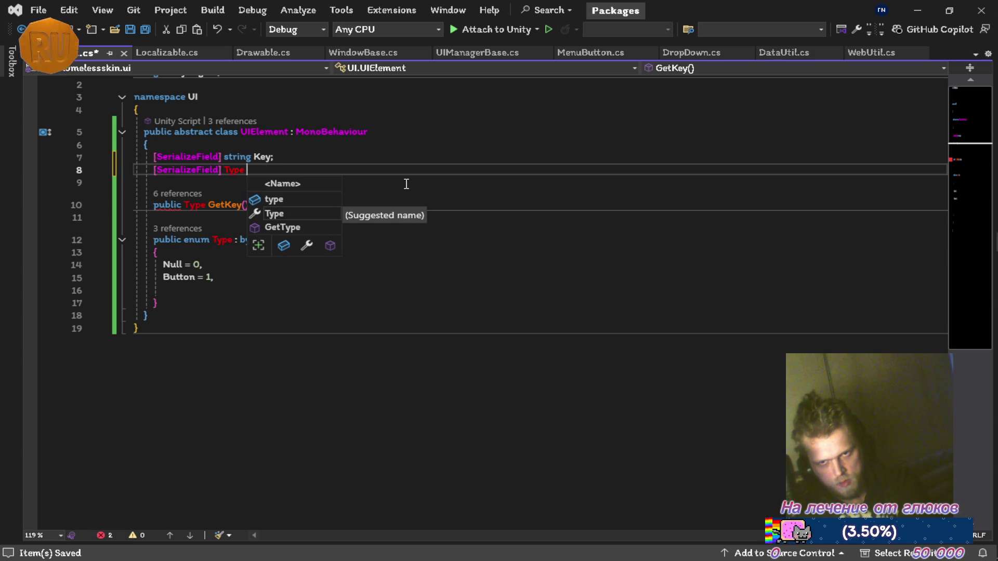
pyautogui.write('_Type')
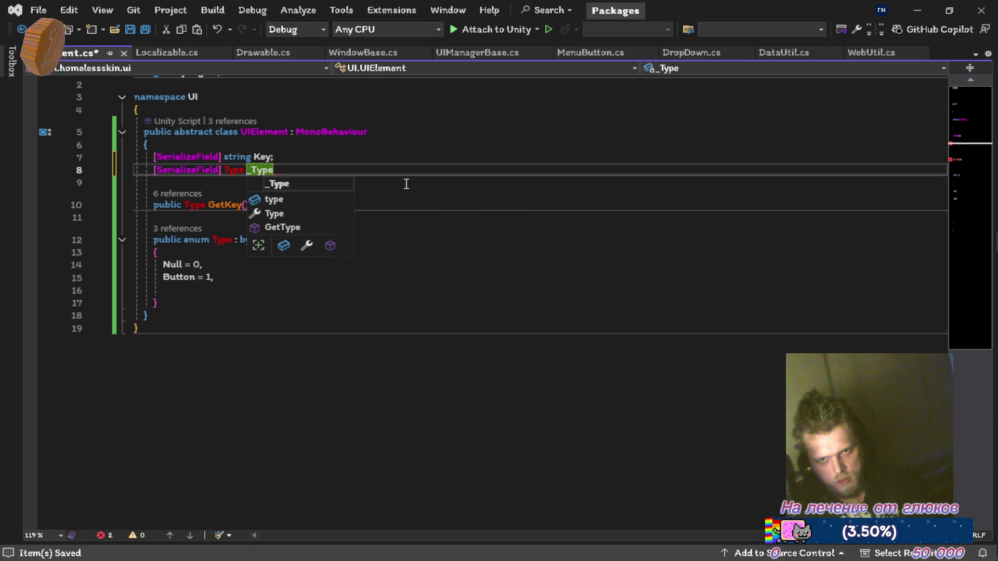
pyautogui.write(';')
pyautogui.hotkey('ctrl', 's')
pyautogui.hotkey('alt', 'Up')
pyautogui.press('Down')
pyautogui.press('Down')
pyautogui.press('Down')
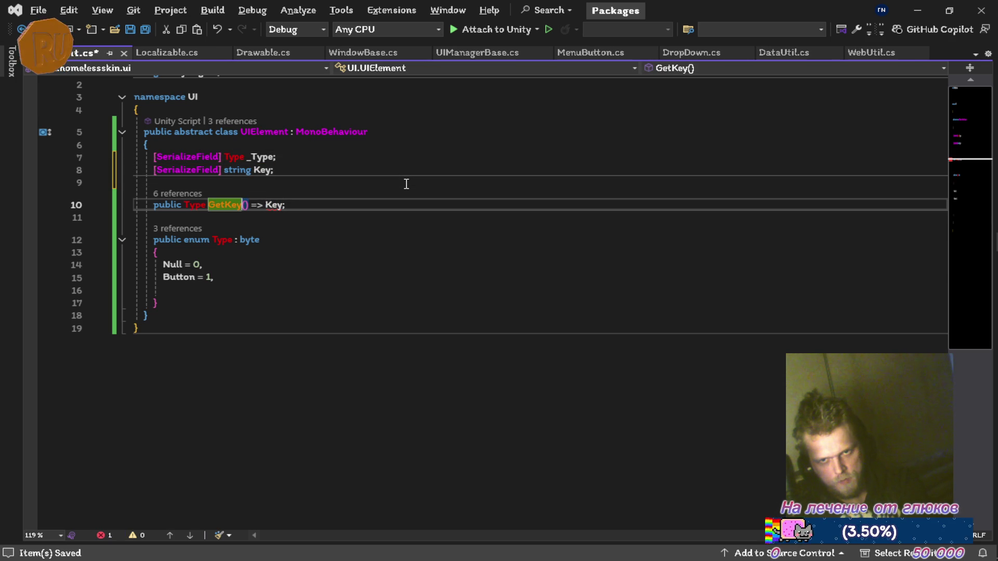
# Step: Make the old GetKey method return _Type and rename it GetElementType, saving
pyautogui.press('BackSpace')
pyautogui.press('BackSpace')
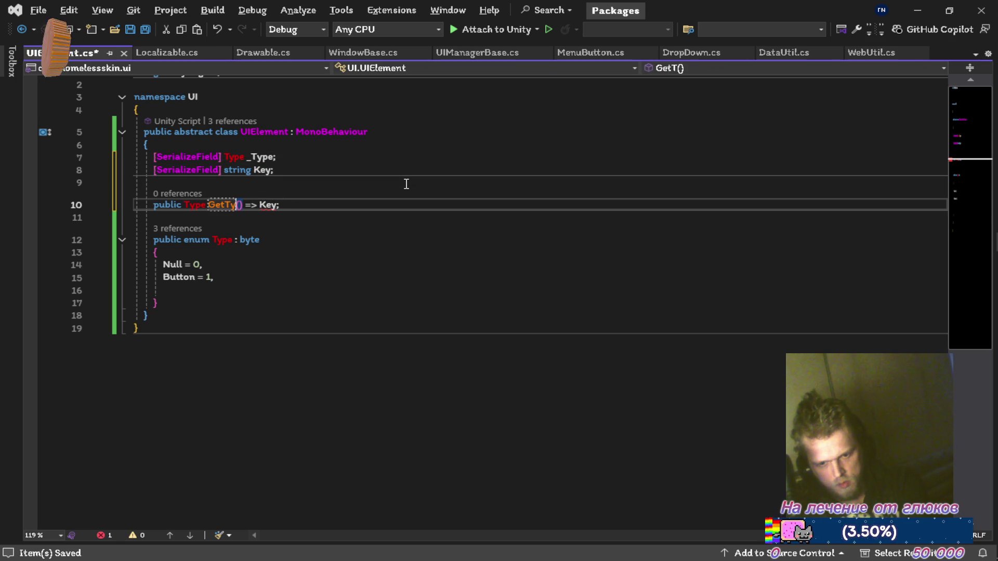
pyautogui.press('BackSpace')
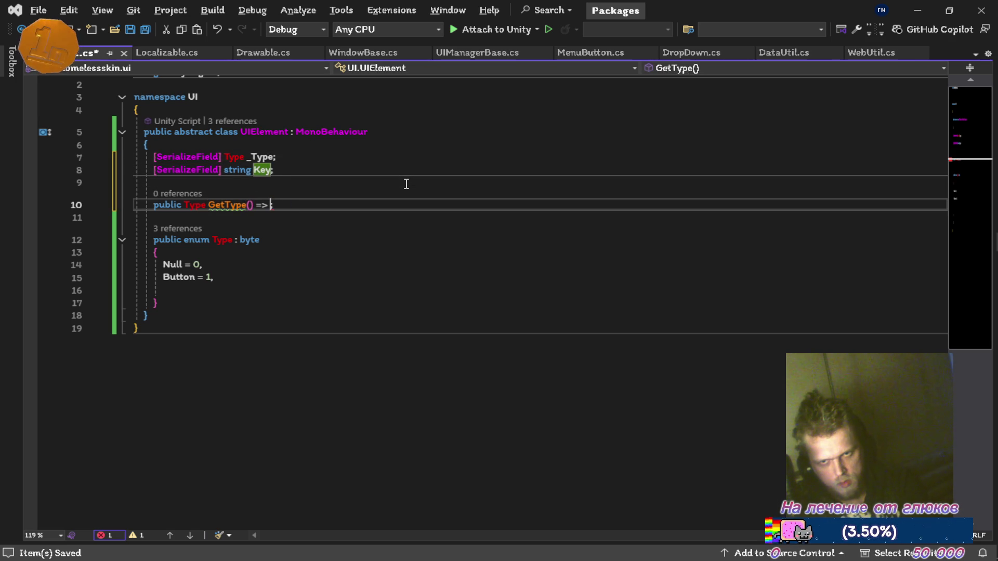
pyautogui.write('_Type;')
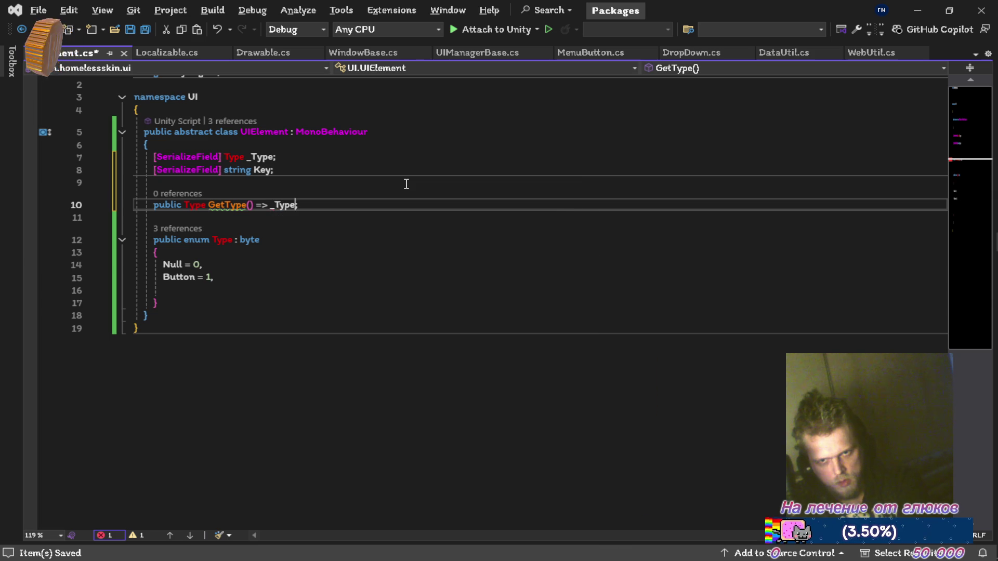
pyautogui.hotkey('ctrl', 's')
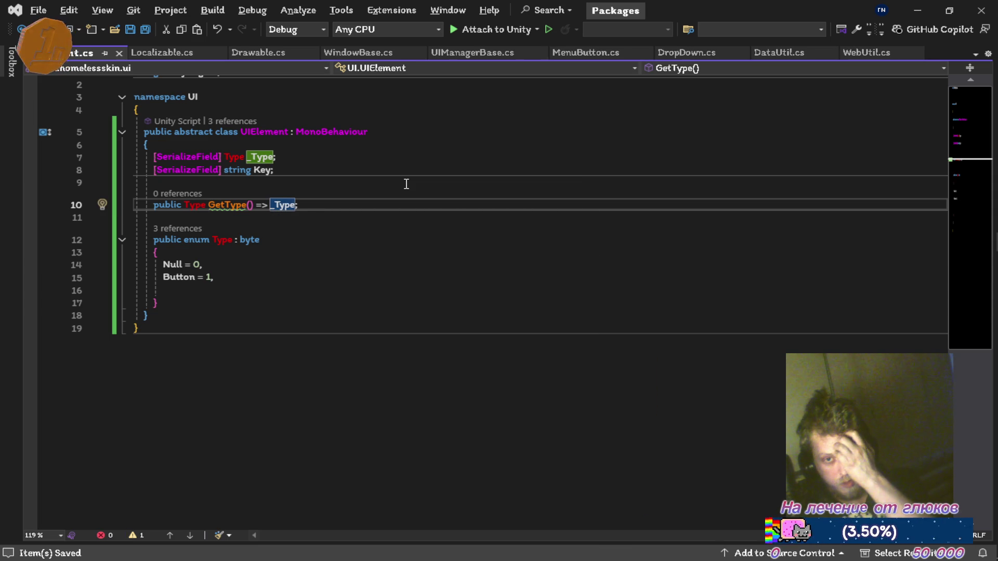
pyautogui.press('Left')
pyautogui.press('Left')
pyautogui.press('Left')
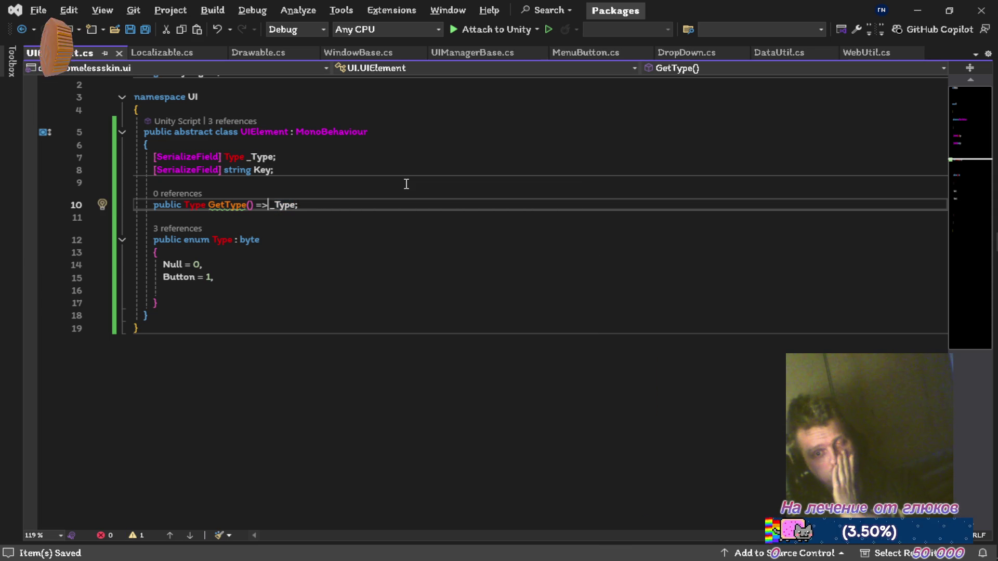
pyautogui.press('Left')
pyautogui.press('Left')
pyautogui.press('Left')
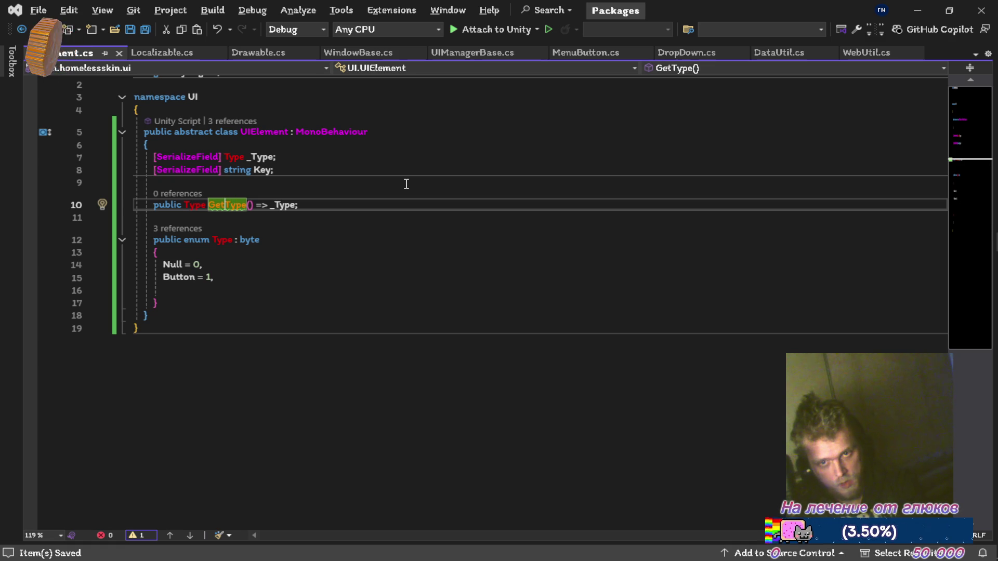
pyautogui.write('Eleme')
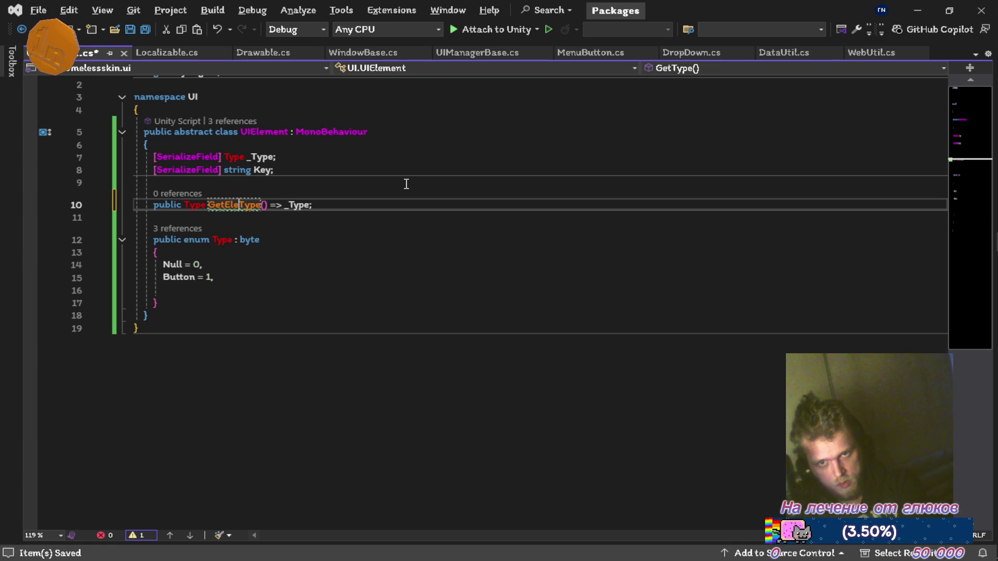
pyautogui.write('nt')
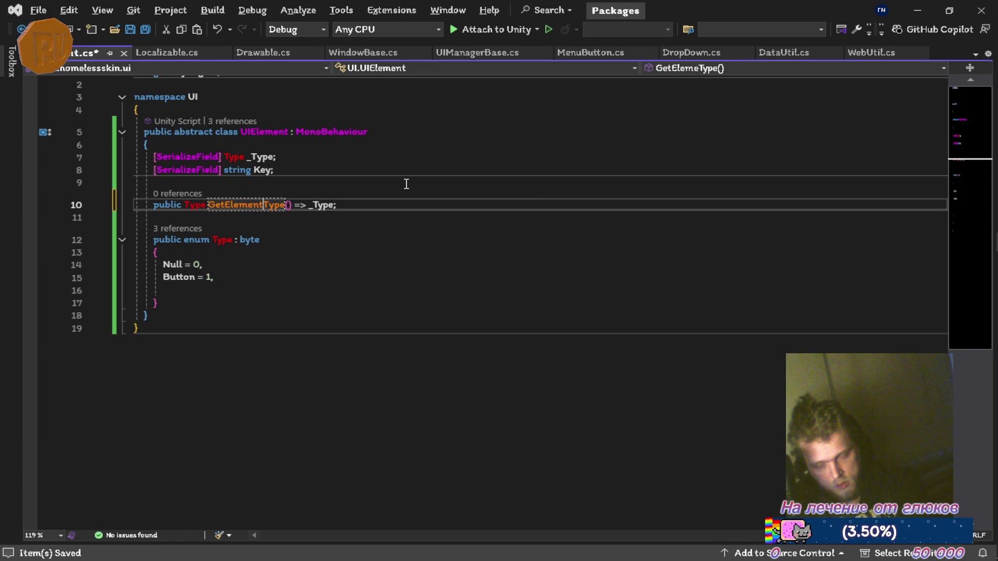
pyautogui.hotkey('ctrl', 's')
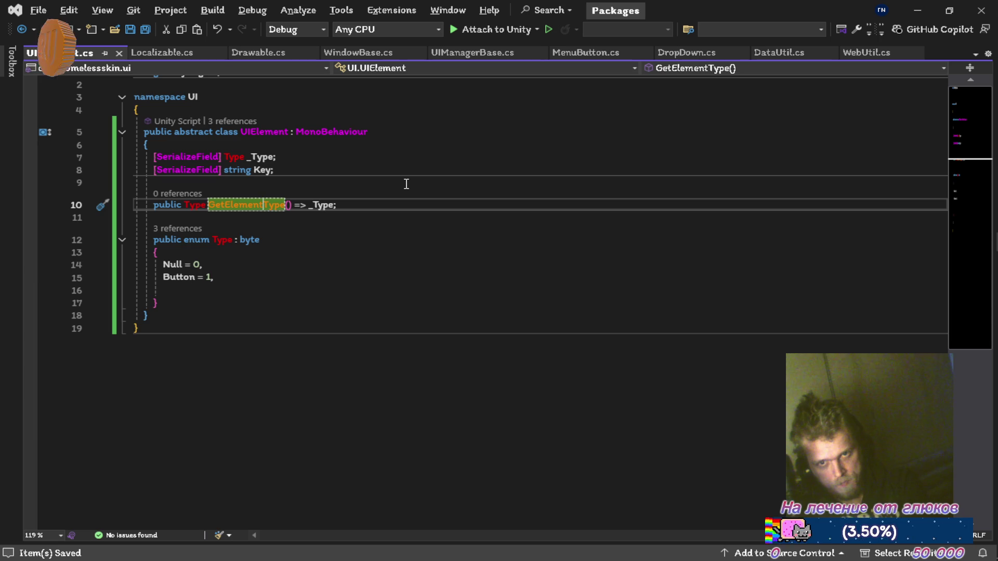
# Step: Add 'public string GetKey() => Key;' below GetElementType in UIElement.cs
pyautogui.click(181, 51)
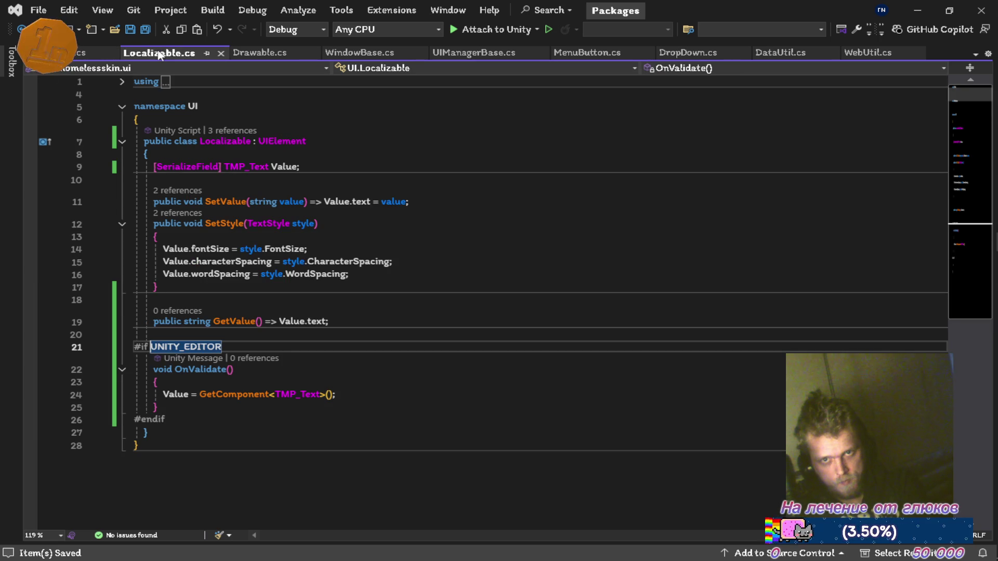
pyautogui.hotkey('ctrl', 'Tab')
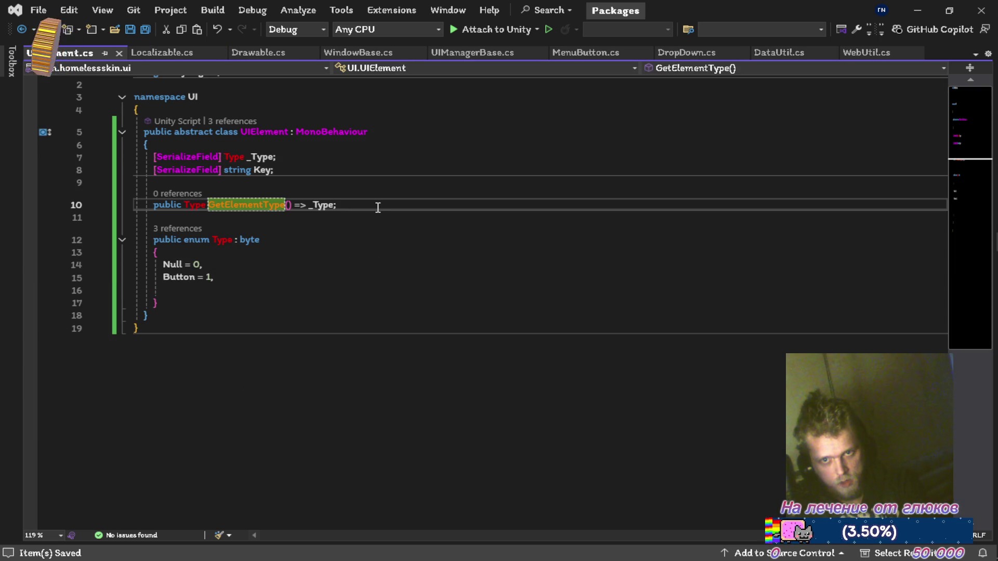
pyautogui.press('Up')
pyautogui.press('Down')
pyautogui.press('End')
pyautogui.press('Return')
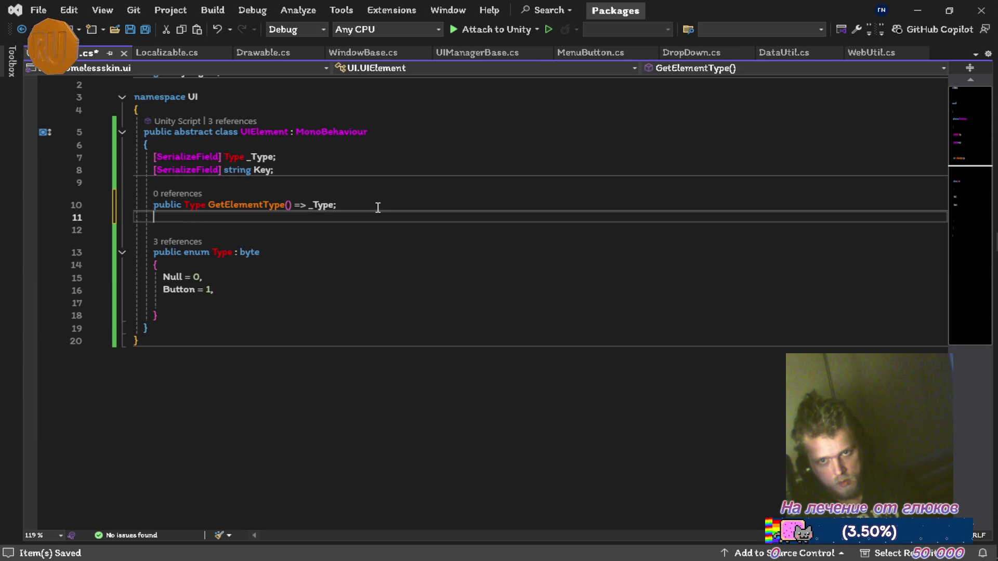
pyautogui.write('public str')
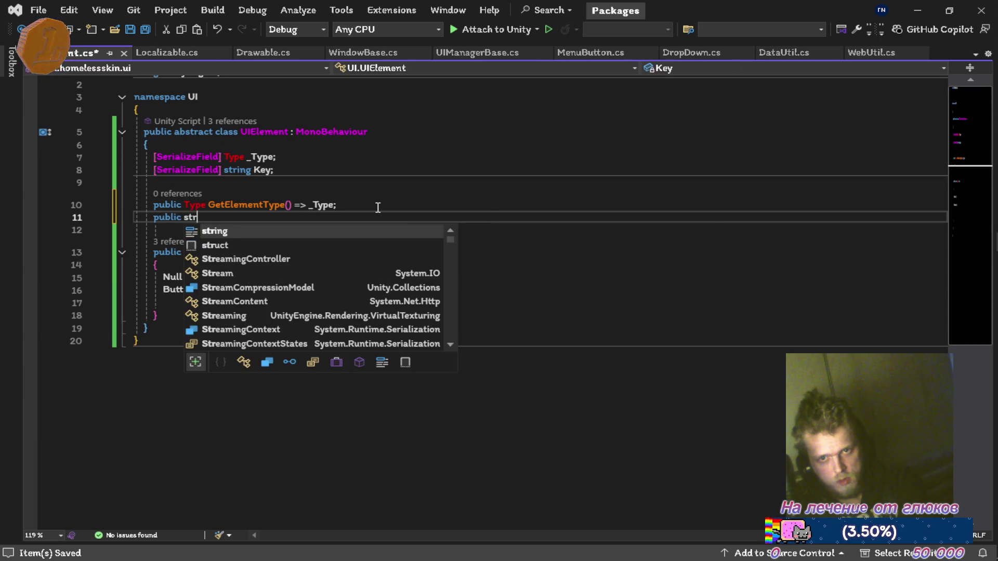
pyautogui.write('ing GetK')
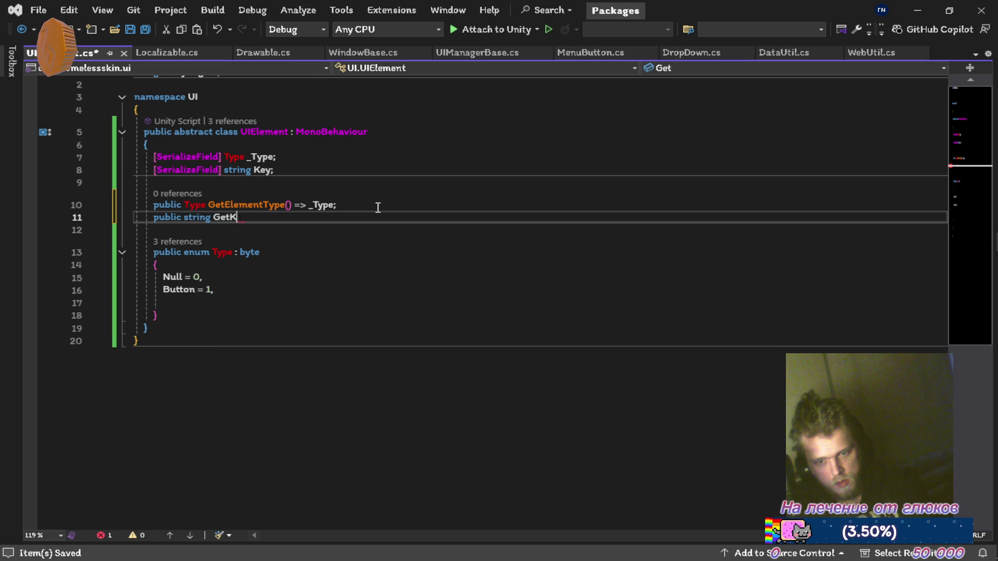
pyautogui.write('ey()= ')
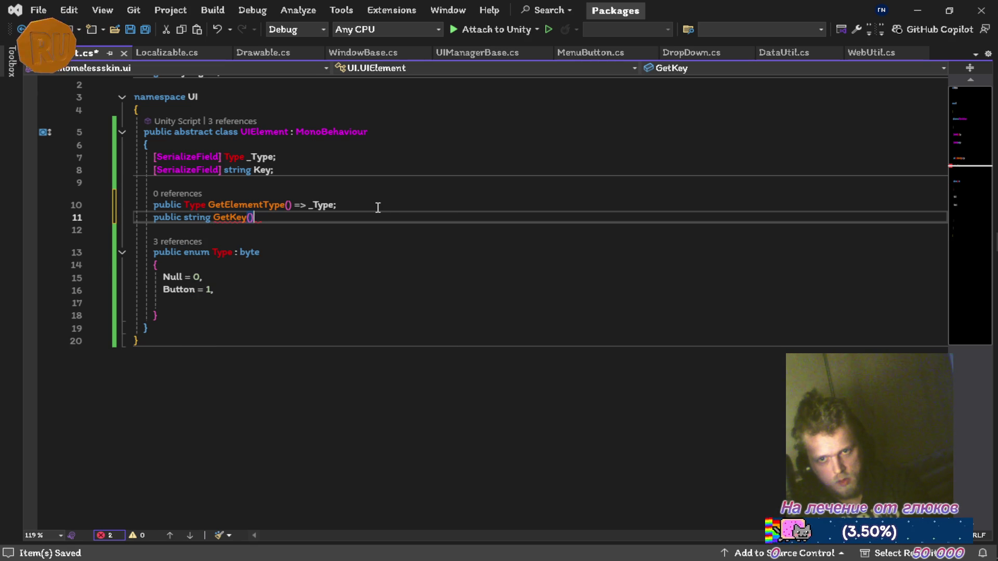
pyautogui.write('> ke')
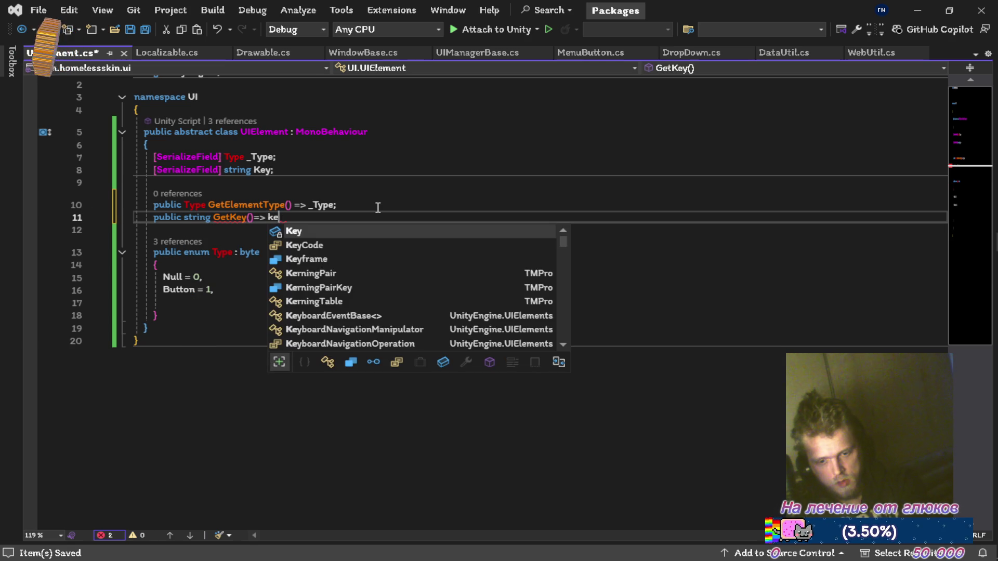
pyautogui.press('Tab')
pyautogui.write(';')
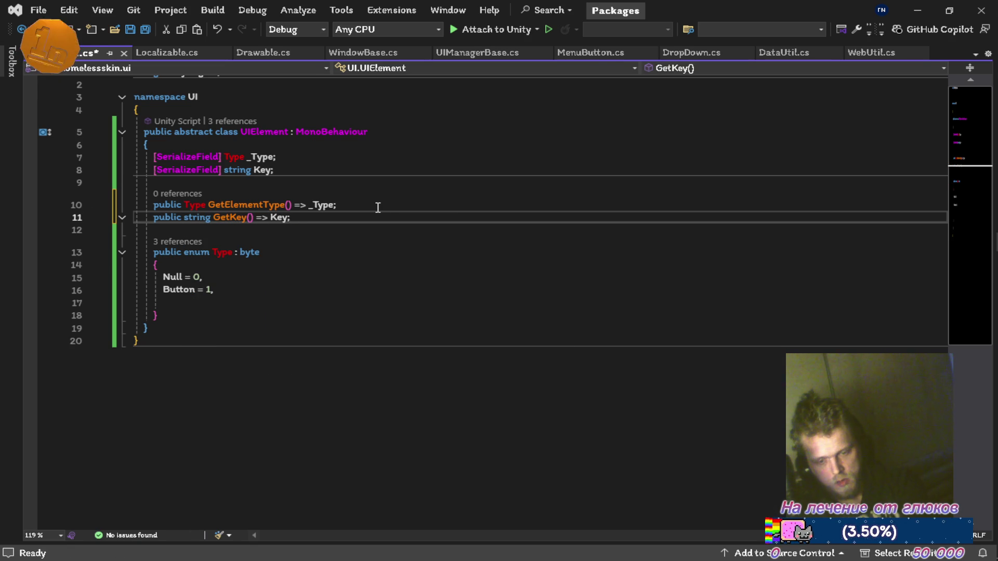
# Step: Go to UIManagerBase's Reload method and start fixing its GetKey call
pyautogui.click(156, 53)
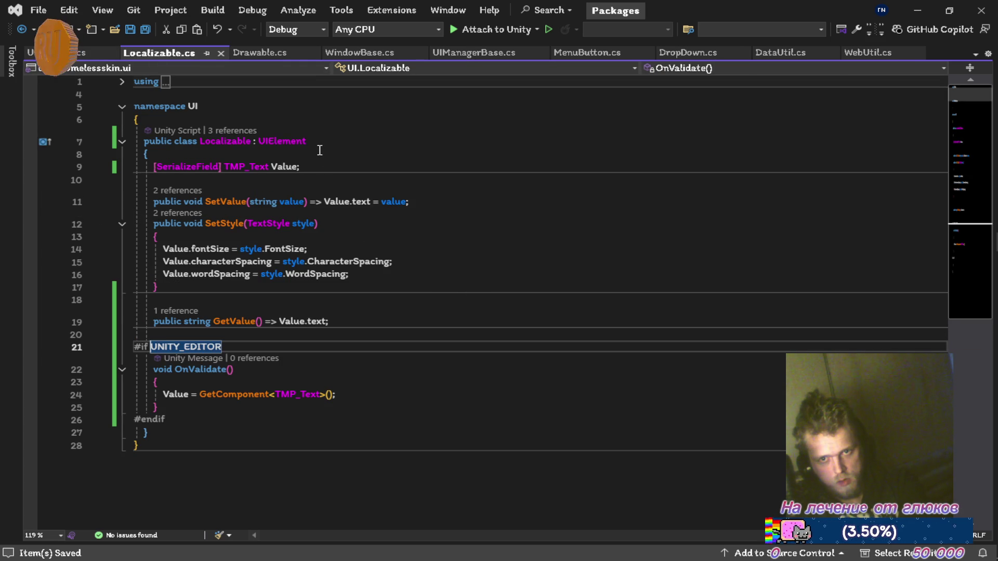
pyautogui.click(457, 54)
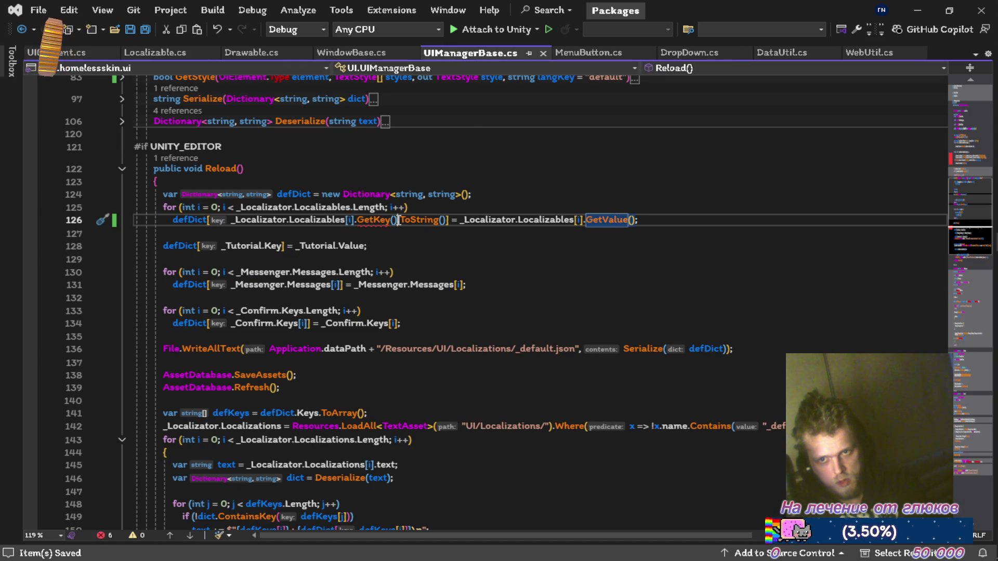
pyautogui.write('.')
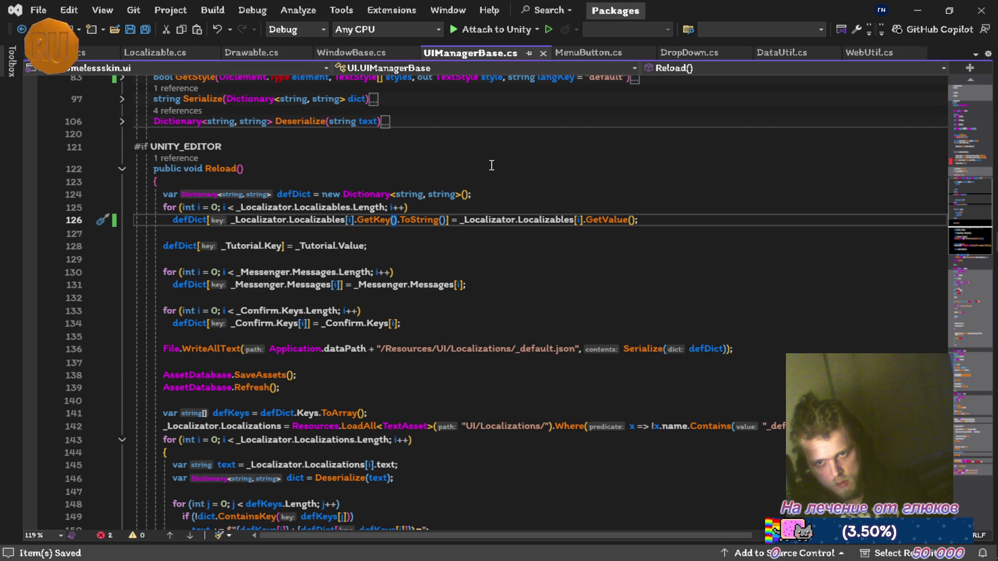